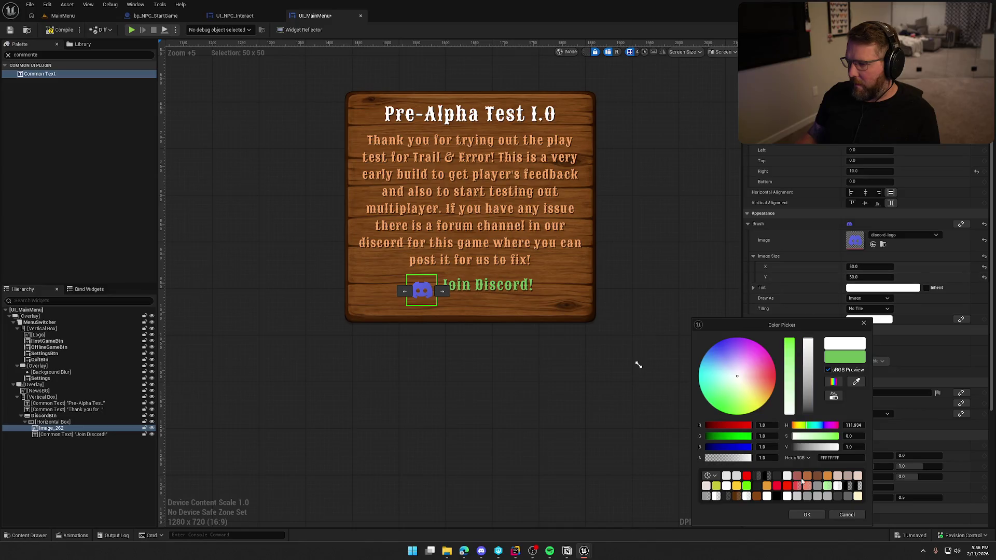
# - Confirm the Discord image's tint and review the Join Discord! text and logo on the canvas
pyautogui.click(808, 515)
pyautogui.click(586, 415)
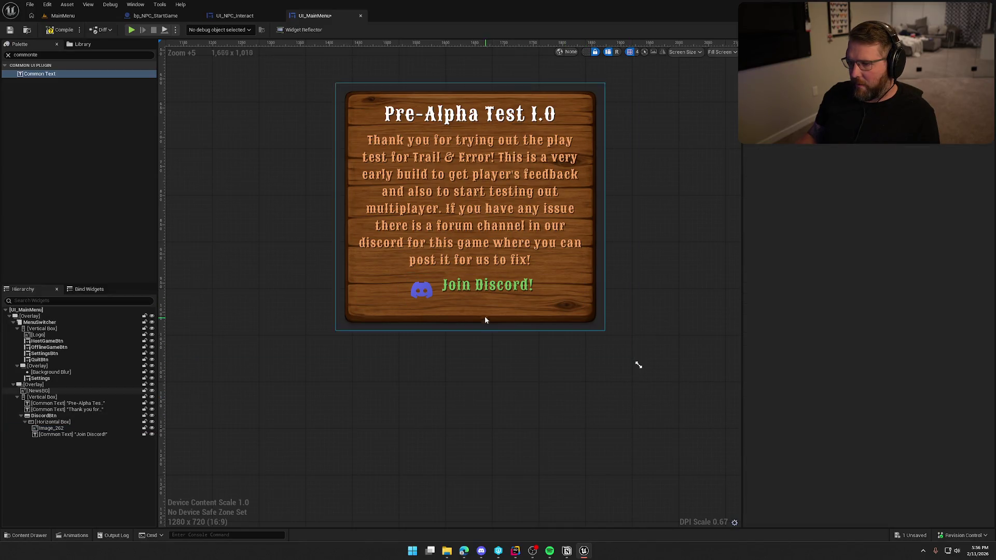
pyautogui.click(491, 289)
pyautogui.click(584, 442)
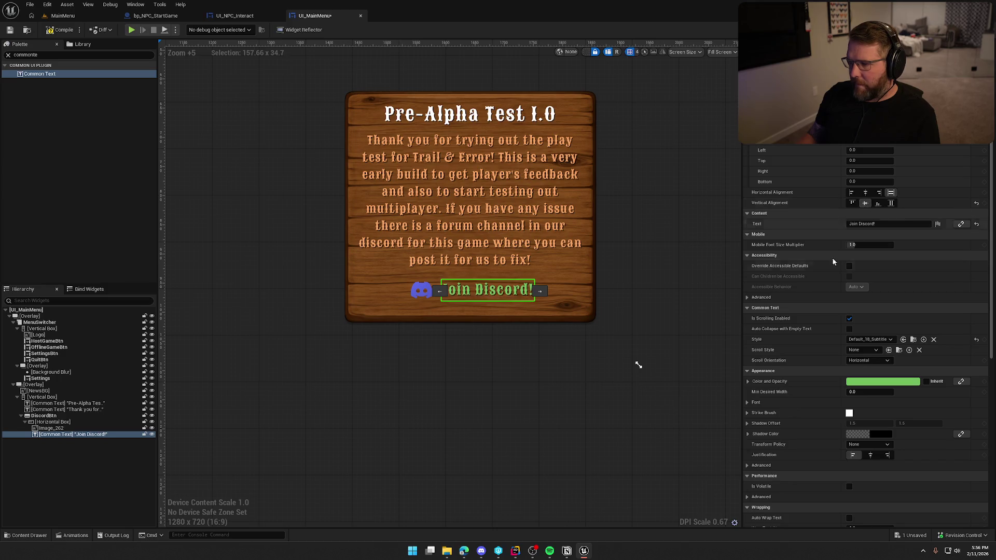
pyautogui.scroll(-2, 581, 433)
pyautogui.scroll(14, 501, 384)
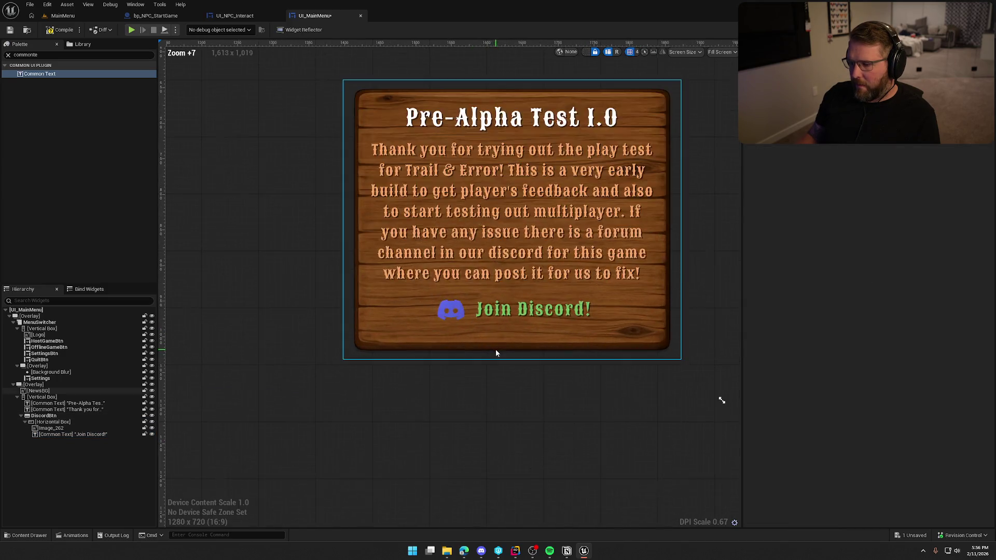
pyautogui.scroll(-5, 465, 294)
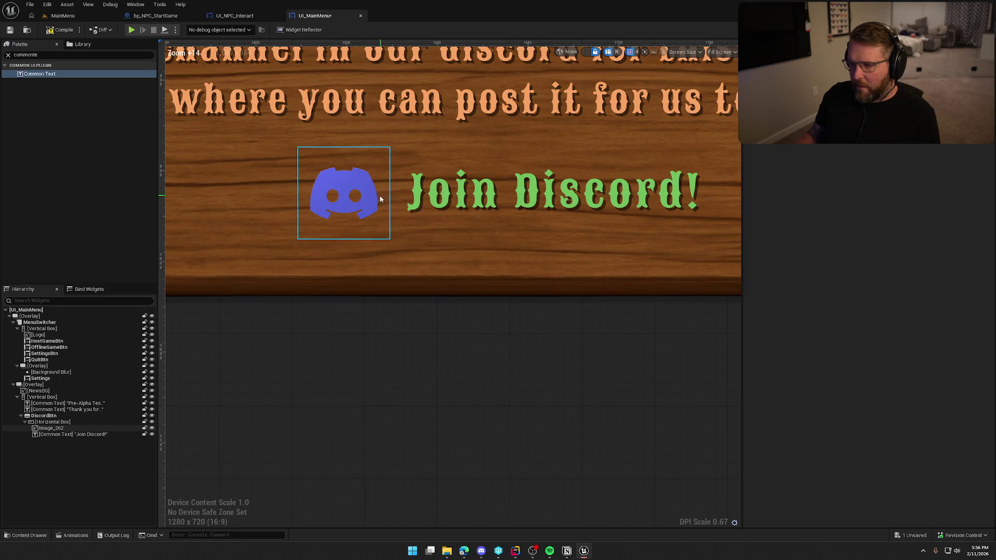
pyautogui.click(368, 194)
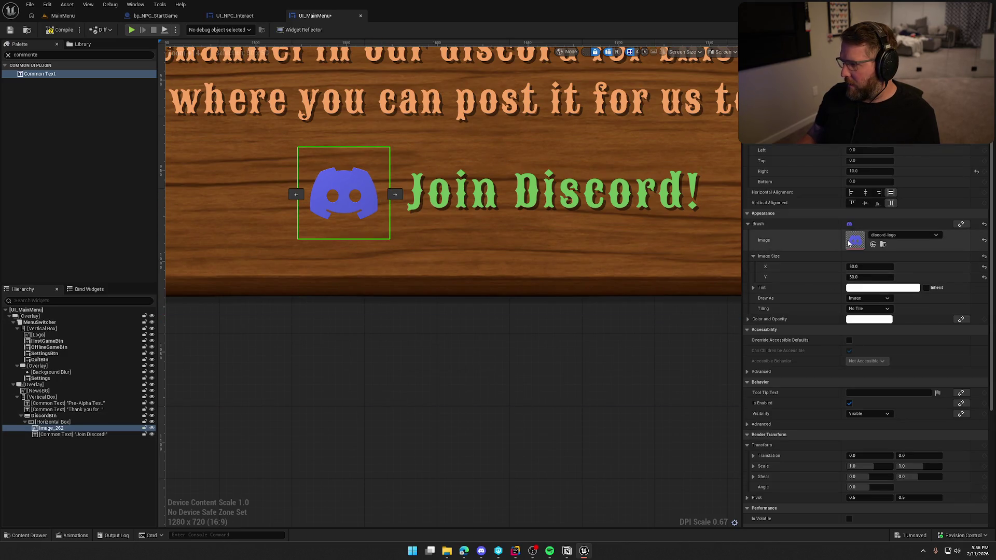
pyautogui.scroll(-10, 495, 367)
pyautogui.click(657, 319)
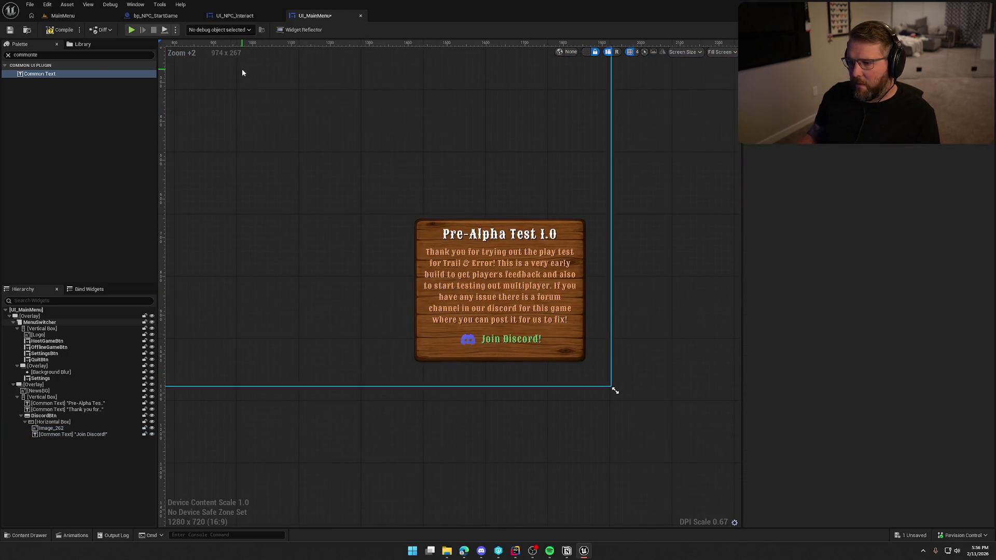
# - Compile and save UI_MainMenu, then play-test the MainMenu level
pyautogui.click(56, 30)
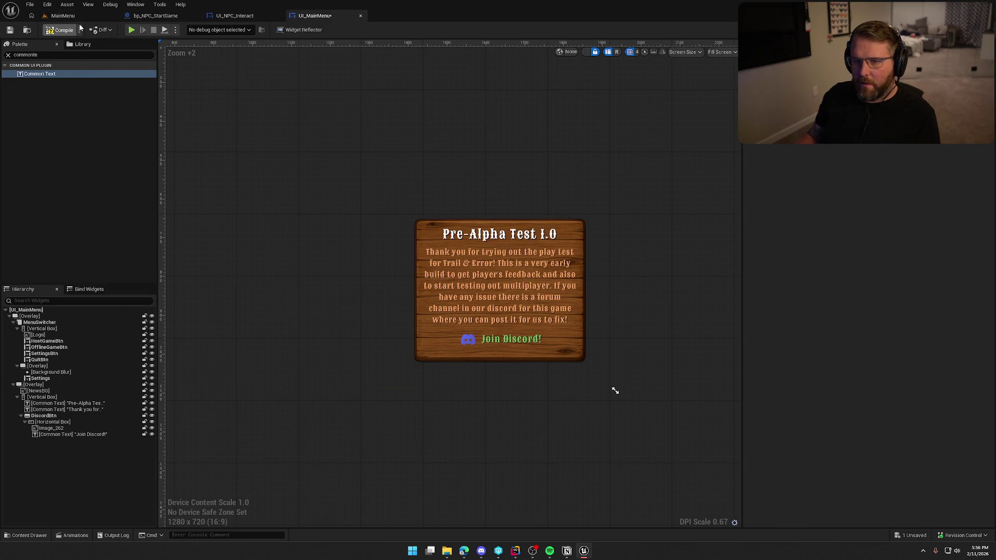
pyautogui.click(59, 15)
pyautogui.hotkey('alt', 'p')
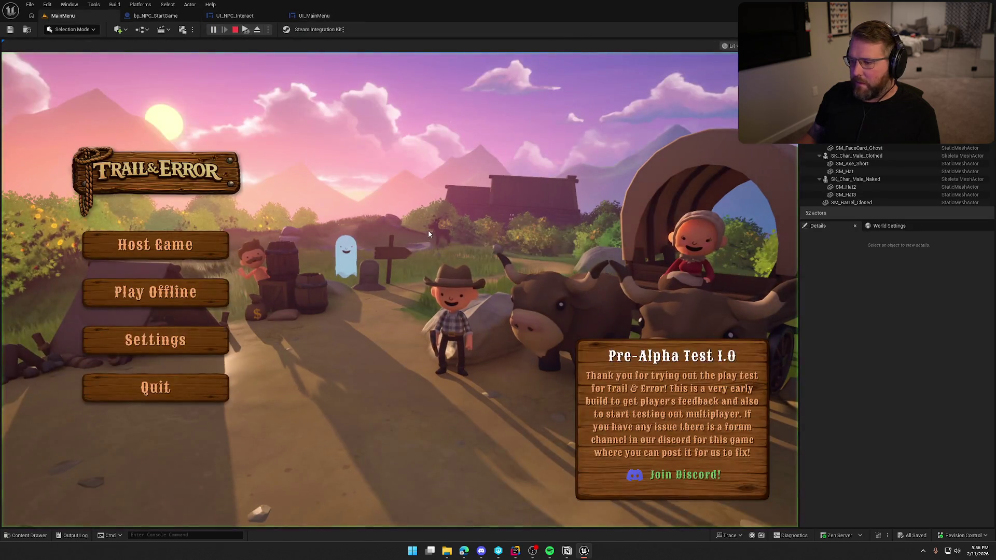
# - Stop the play test and return to the UI_MainMenu designer, zoomed onto the popup
pyautogui.press('Escape')
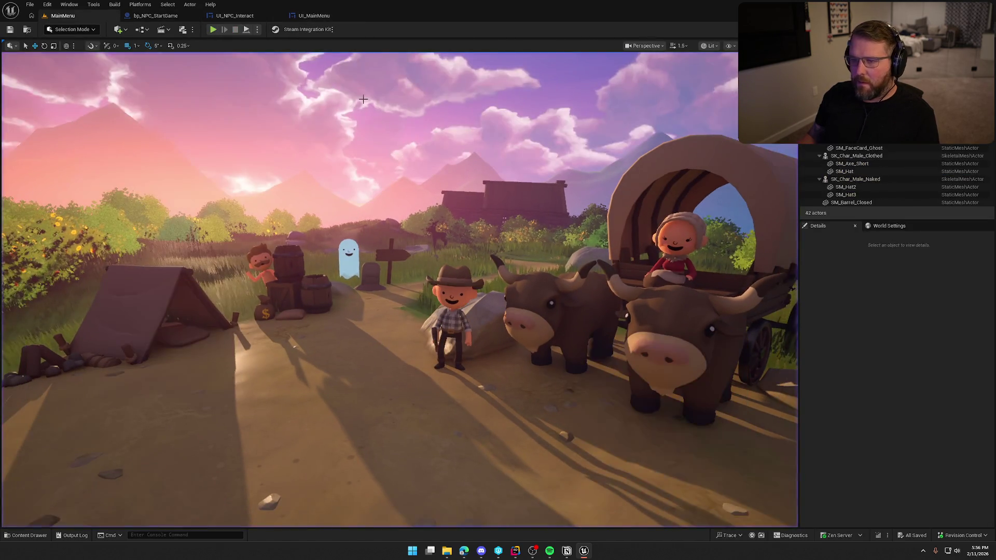
pyautogui.click(312, 17)
pyautogui.scroll(8, 438, 353)
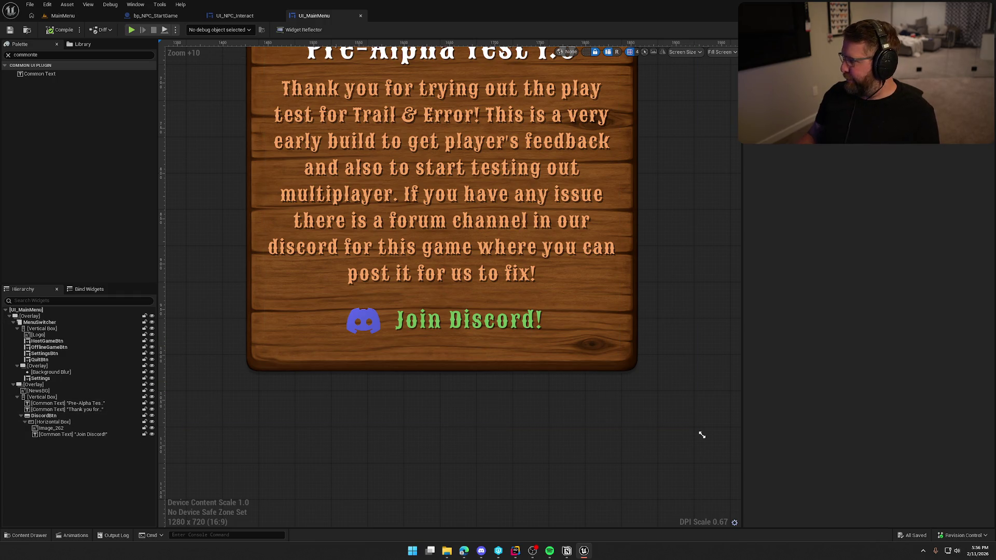
# - Reimport the discord-logo texture from the new discord-logo.png file
pyautogui.click(363, 321)
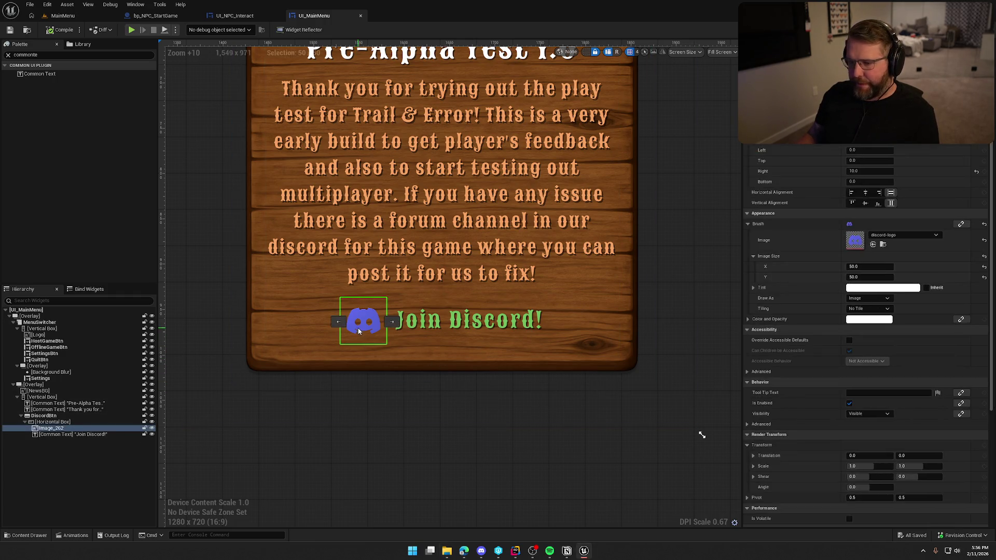
pyautogui.hotkey('ctrl', 'space')
pyautogui.rightClick(228, 398)
pyautogui.moveTo(269, 165)
pyautogui.click(373, 170)
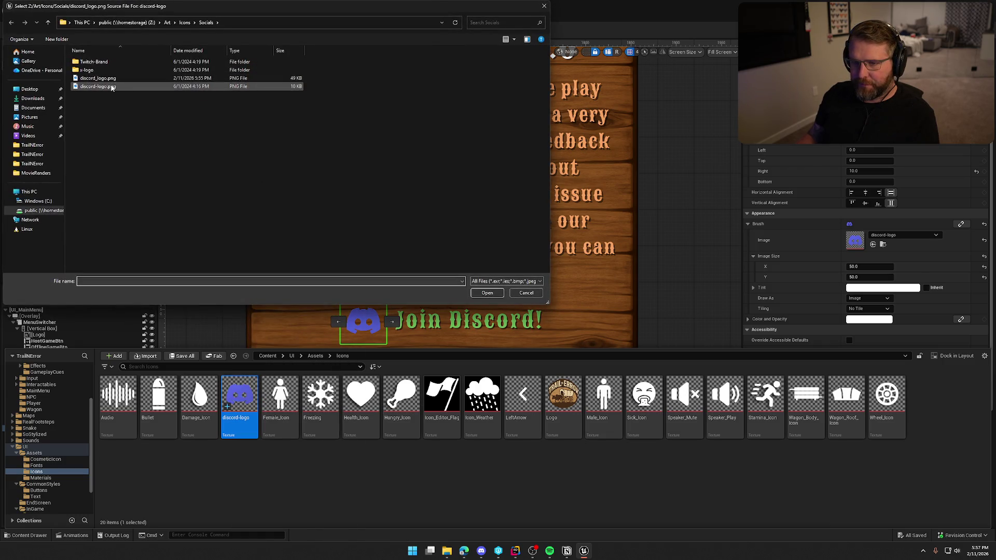
pyautogui.click(115, 87)
pyautogui.click(490, 293)
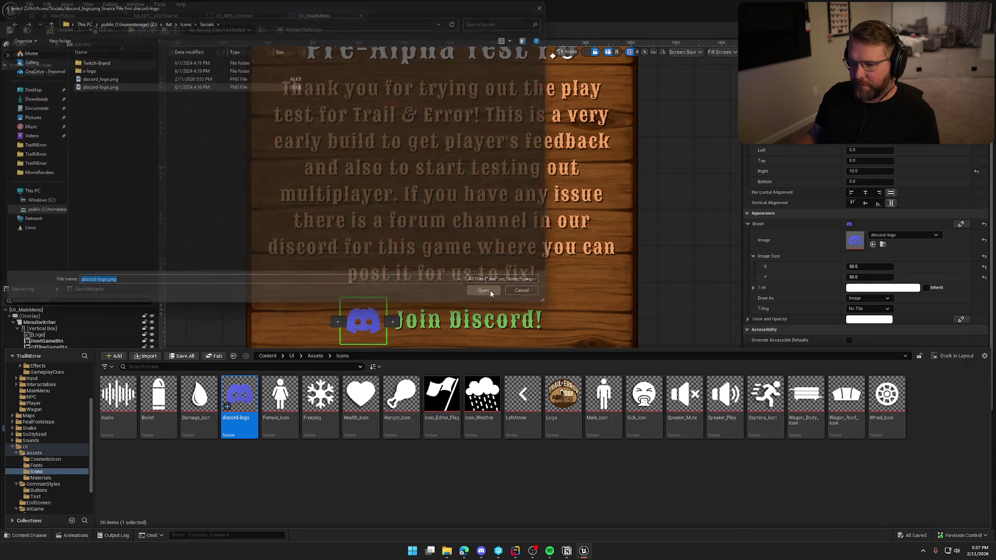
# - Save all changes and reset the Discord image size to the texture's native 619 × 469
pyautogui.click(328, 484)
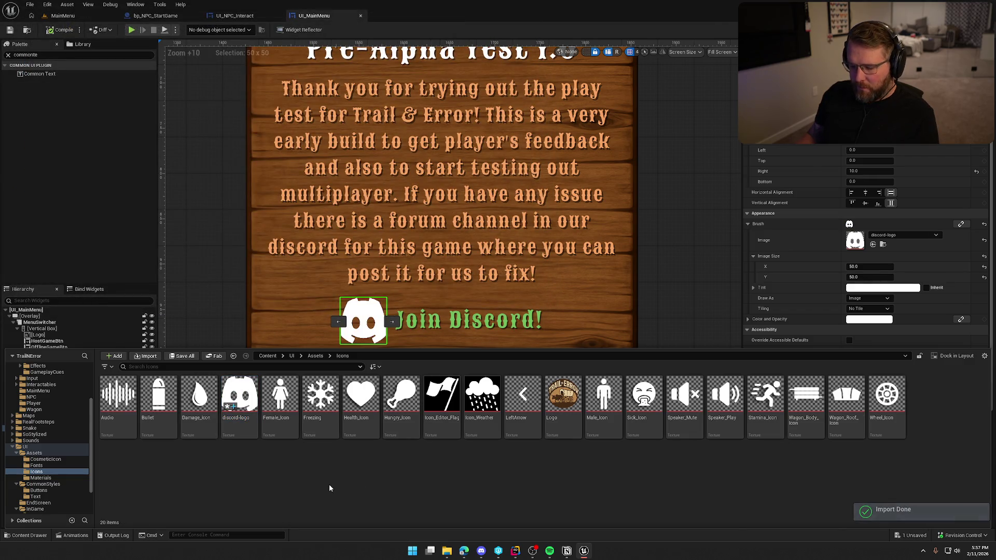
pyautogui.hotkey('ctrl', 'shift', 's')
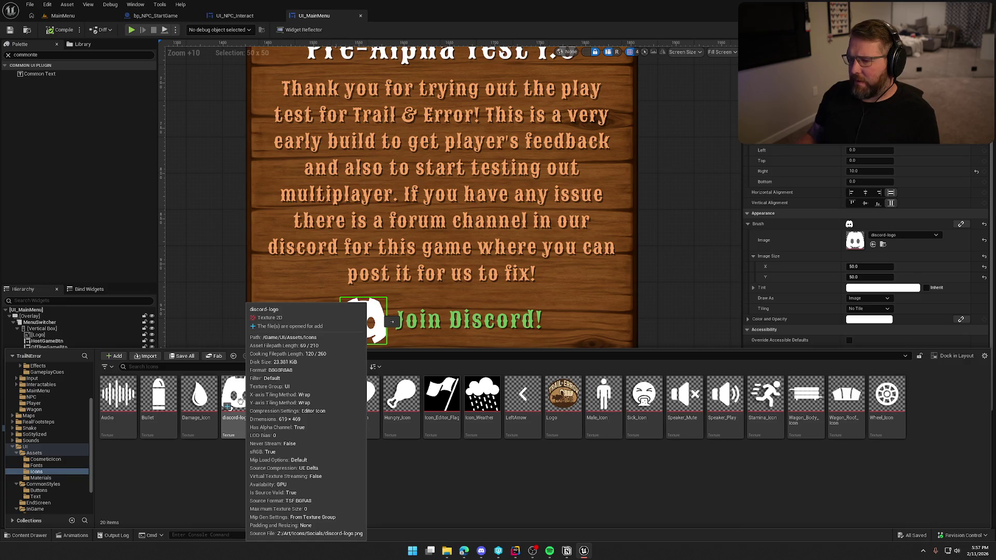
pyautogui.click(984, 266)
pyautogui.click(984, 277)
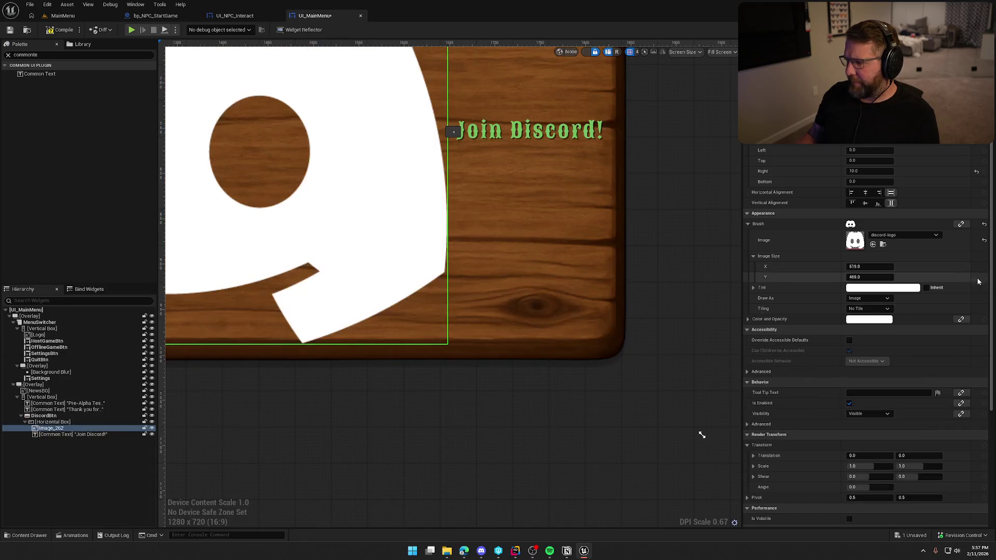
# - Shrink the Discord logo to one tenth of its size, 61.9 × 46.9
pyautogui.scroll(-3, 562, 408)
pyautogui.click(856, 267)
pyautogui.write('/10')
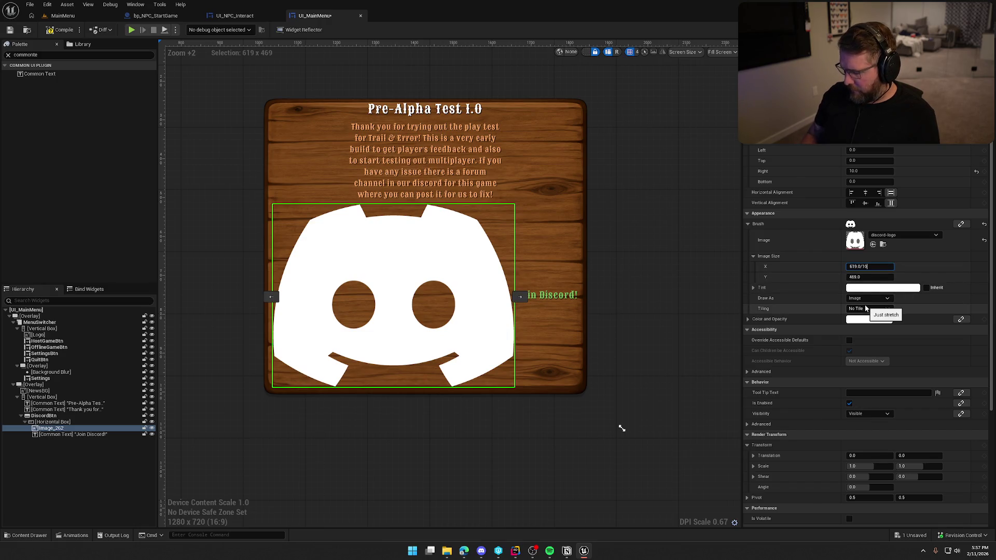
pyautogui.press('Return')
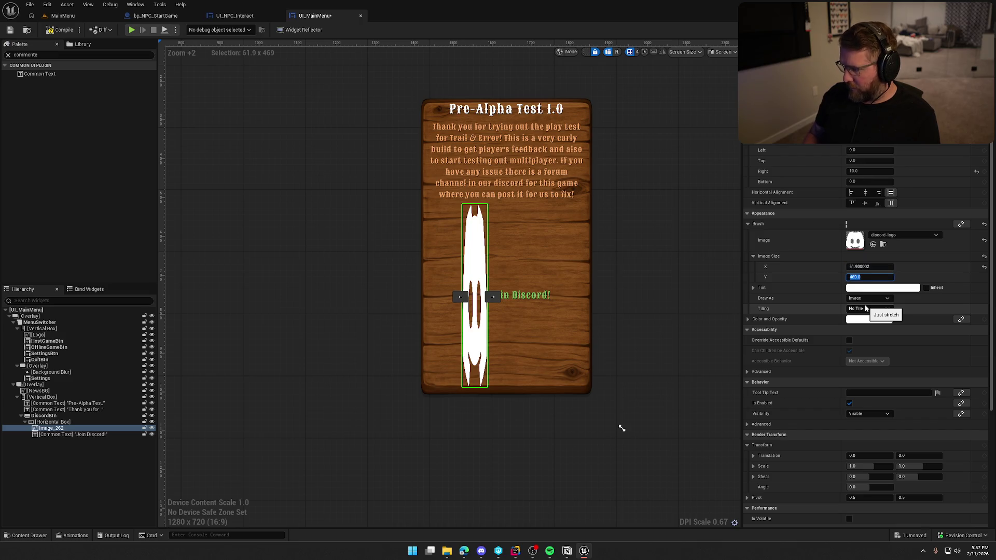
pyautogui.write('46.9')
pyautogui.press('Return')
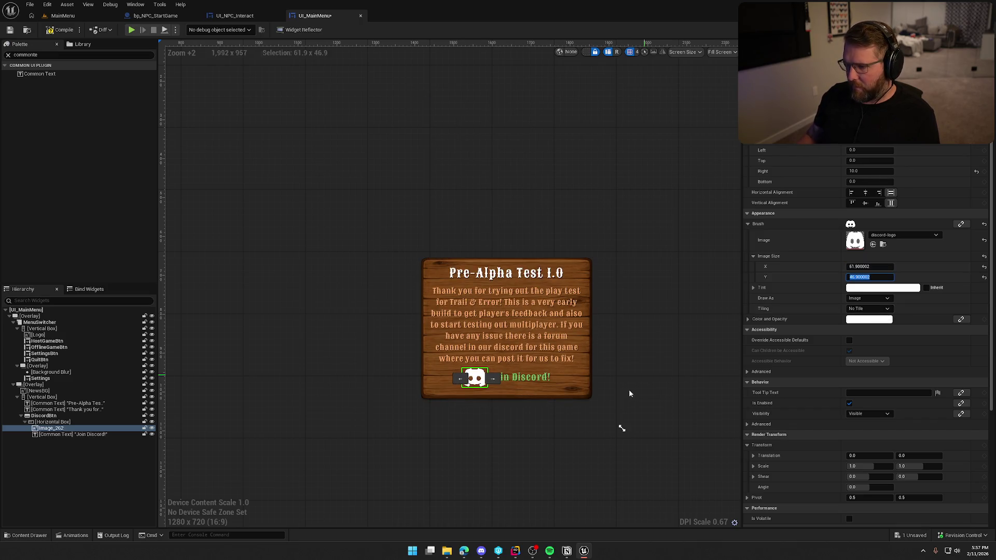
pyautogui.click(629, 389)
# - Scale the Discord logo by 0.75 to 46.425 × 35.175
pyautogui.scroll(-3, 582, 439)
pyautogui.scroll(5, 592, 440)
pyautogui.click(424, 361)
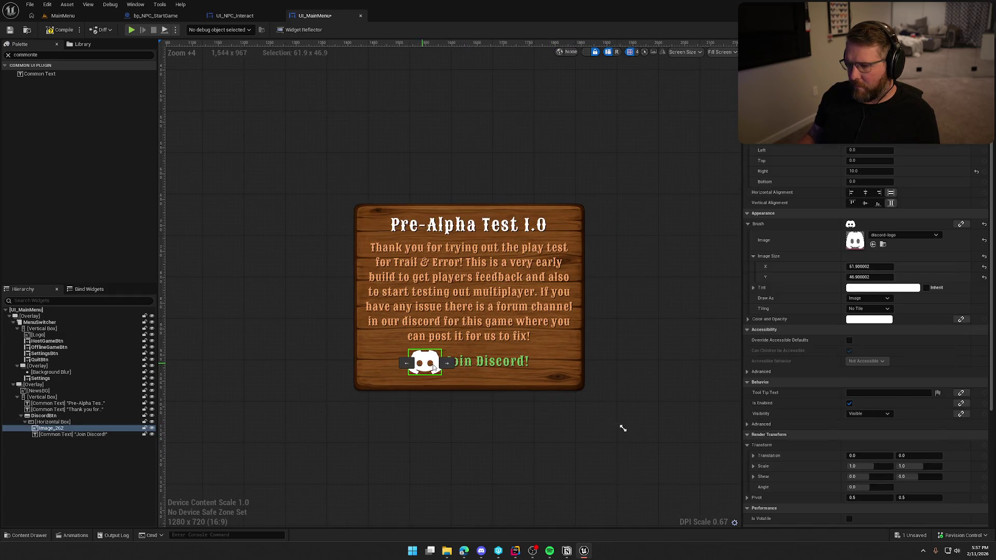
pyautogui.click(876, 267)
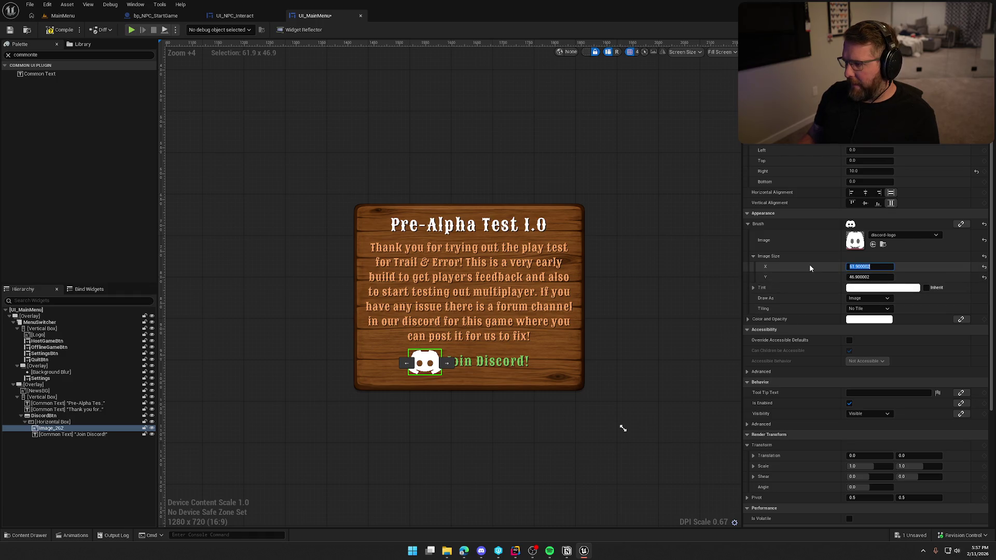
pyautogui.press('End')
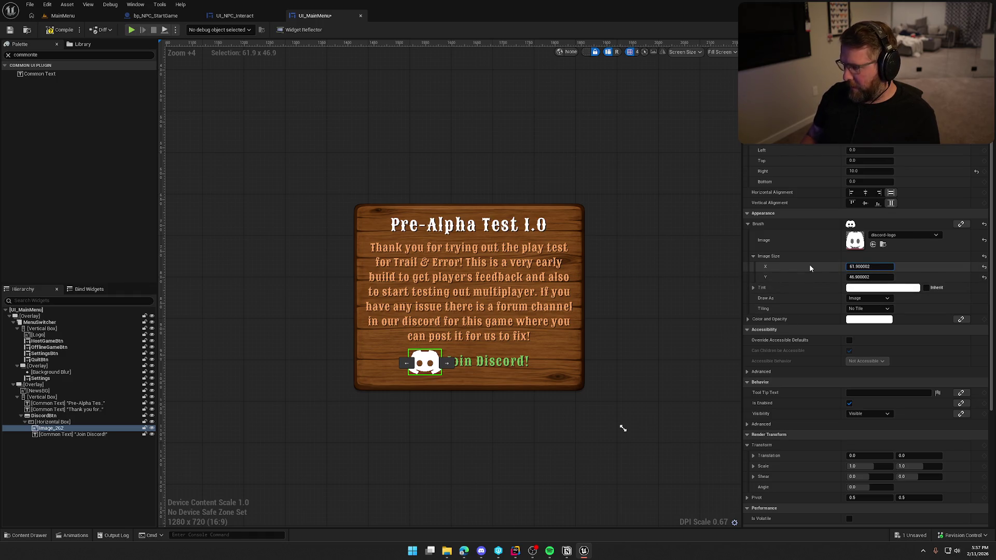
pyautogui.press('Return')
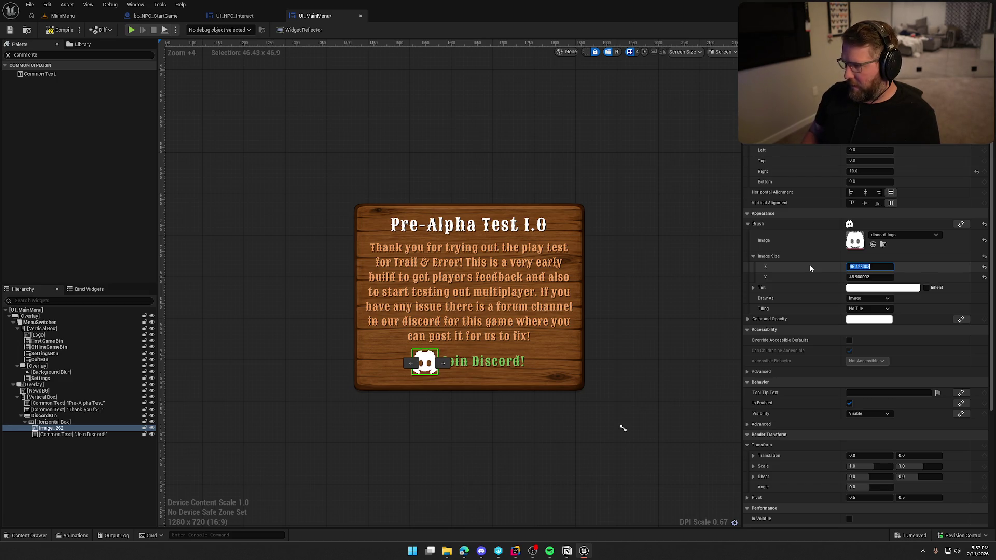
pyautogui.click(881, 279)
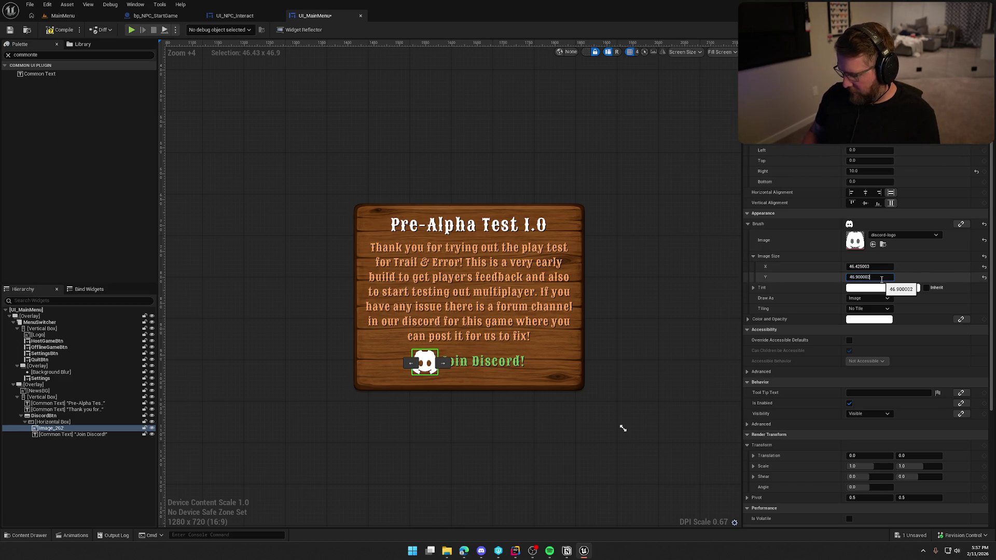
pyautogui.write('*.75')
pyautogui.press('Return')
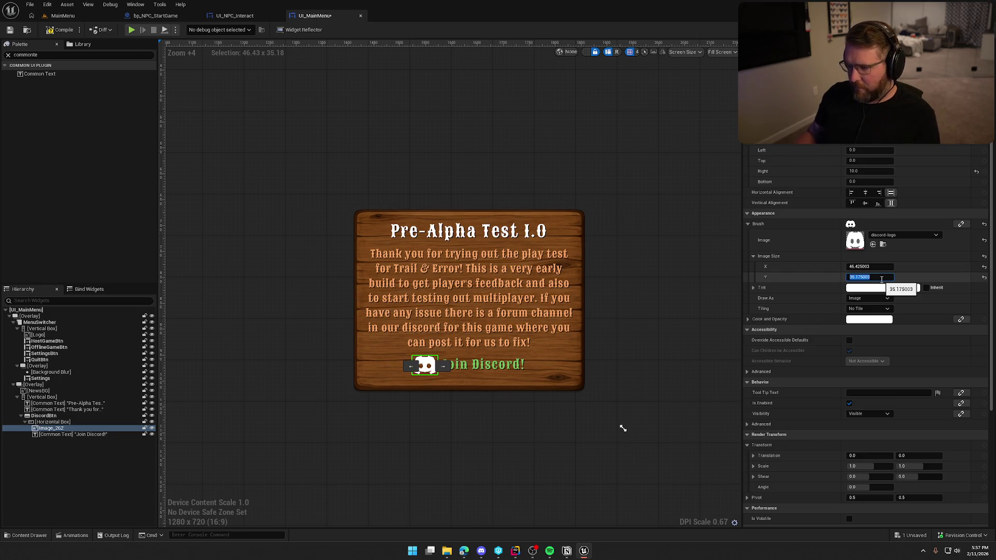
pyautogui.click(654, 356)
pyautogui.scroll(-5, 661, 356)
pyautogui.scroll(7, 620, 370)
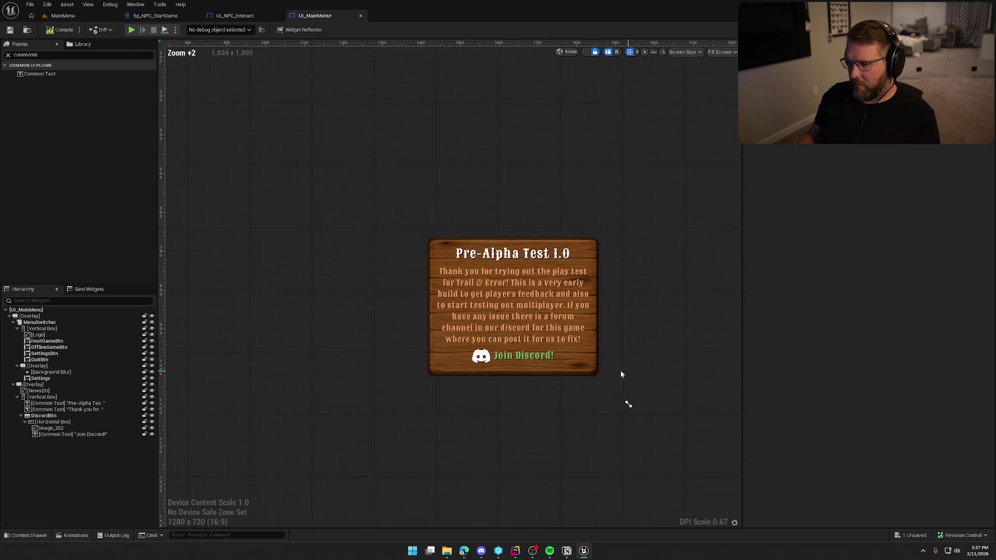
pyautogui.click(461, 346)
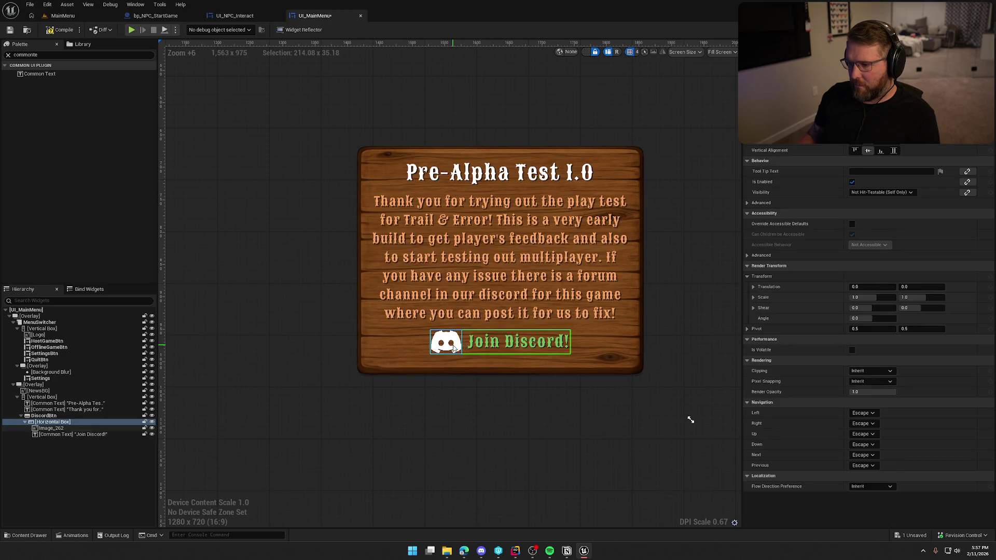
# - Tint the Discord logo green, sampled from the Join Discord! text
pyautogui.click(869, 319)
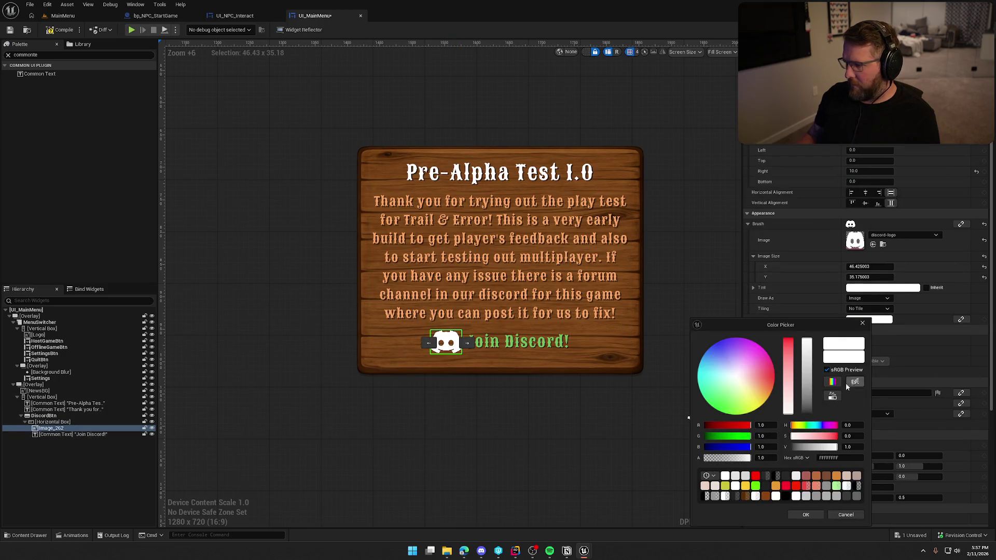
pyautogui.click(520, 340)
pyautogui.click(538, 431)
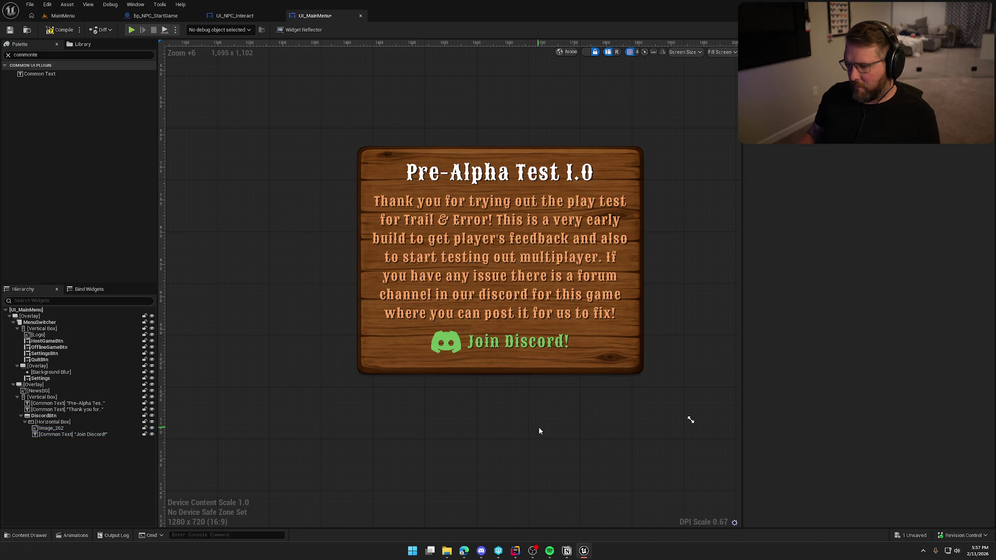
pyautogui.scroll(-4, 539, 431)
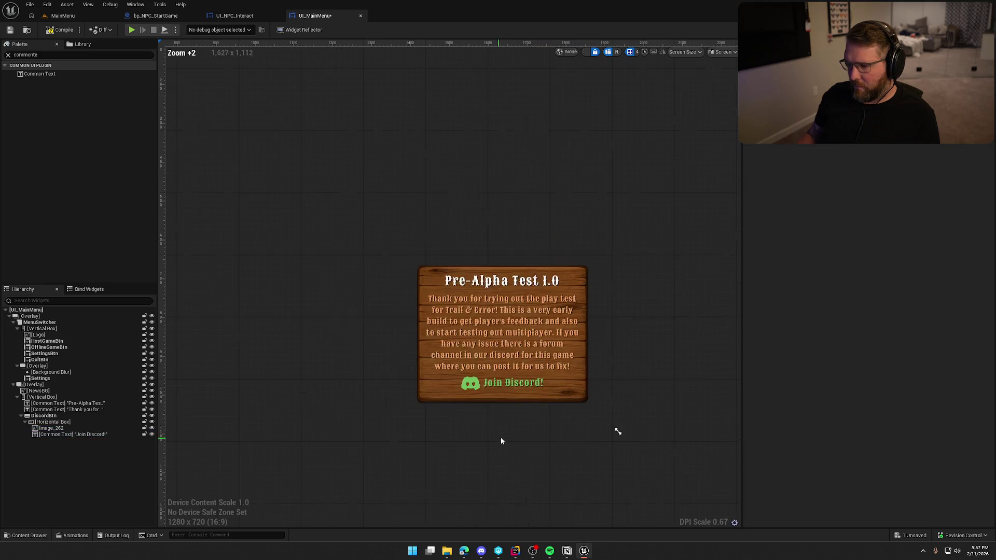
# - Play-test the MainMenu level, then select the Join Discord button in UI_MainMenu
pyautogui.click(63, 16)
pyautogui.click(213, 30)
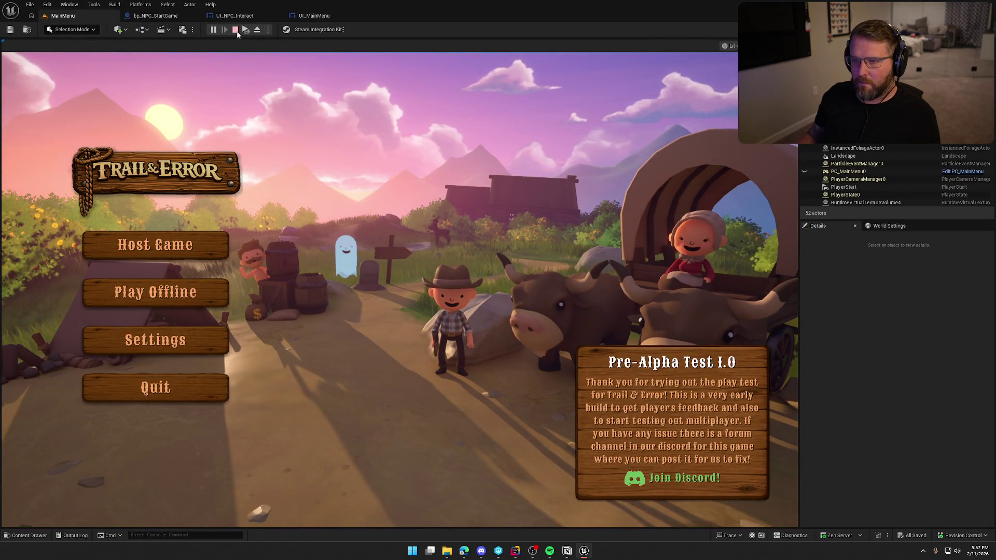
pyautogui.click(312, 15)
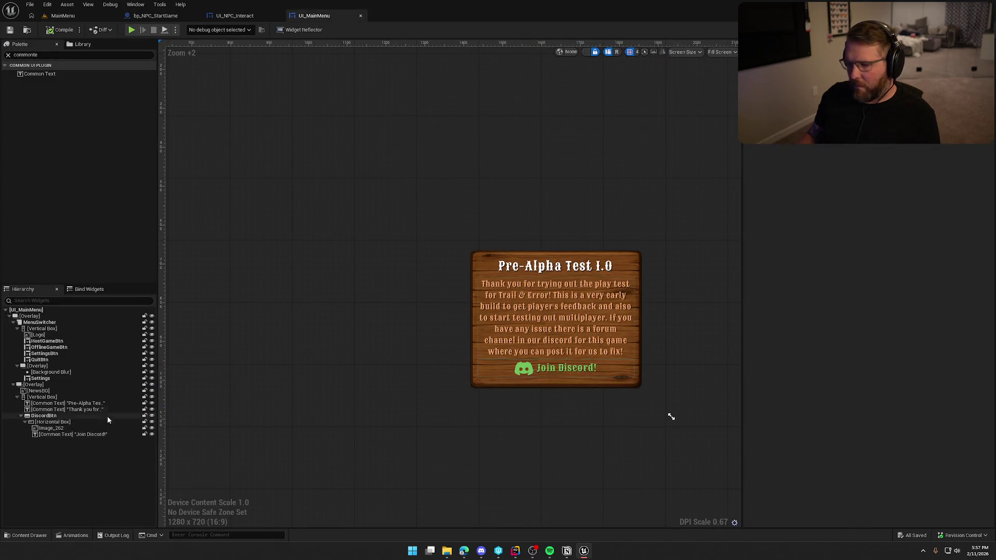
pyautogui.click(43, 416)
pyautogui.scroll(4, 577, 440)
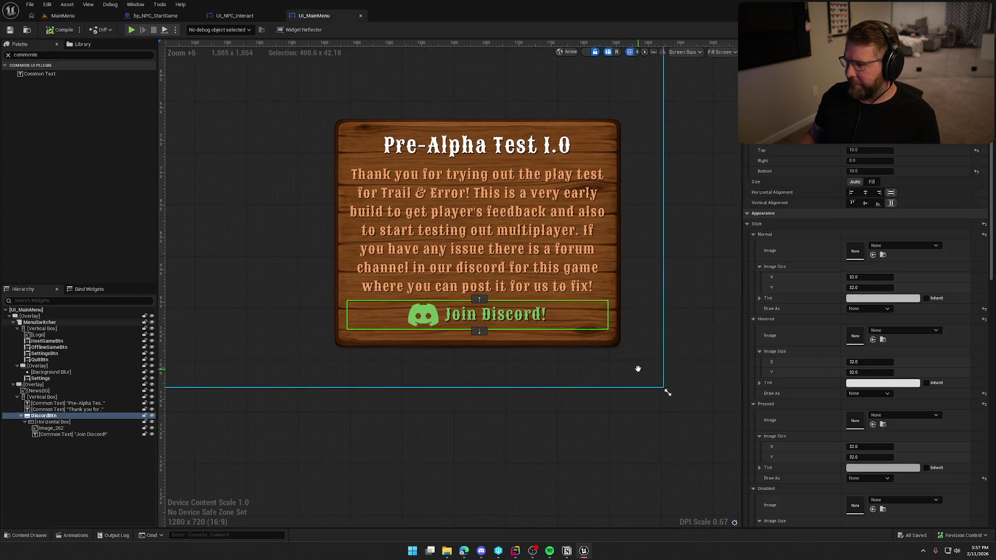
# - Centre the Join Discord button horizontally and draw its normal state as an image
pyautogui.click(864, 193)
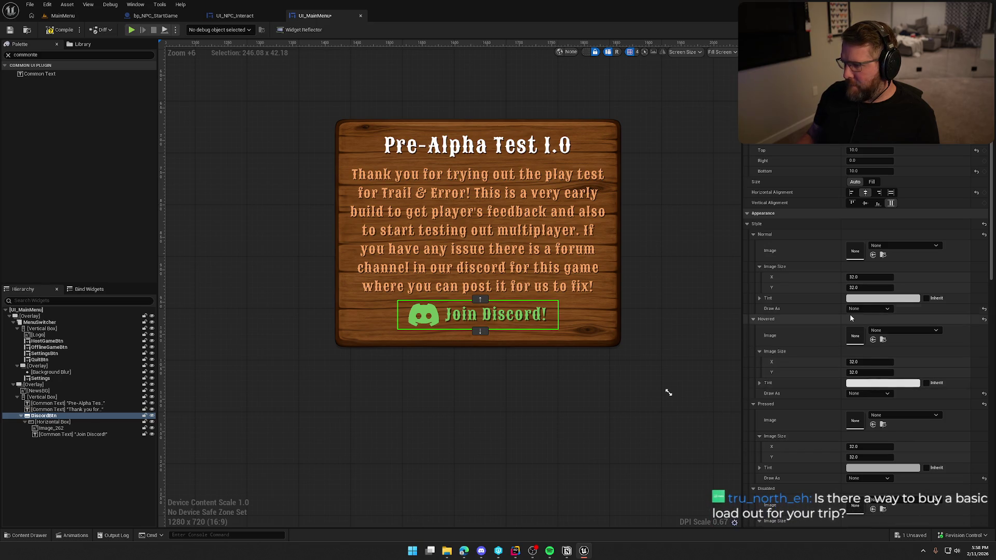
pyautogui.click(867, 306)
pyautogui.click(869, 331)
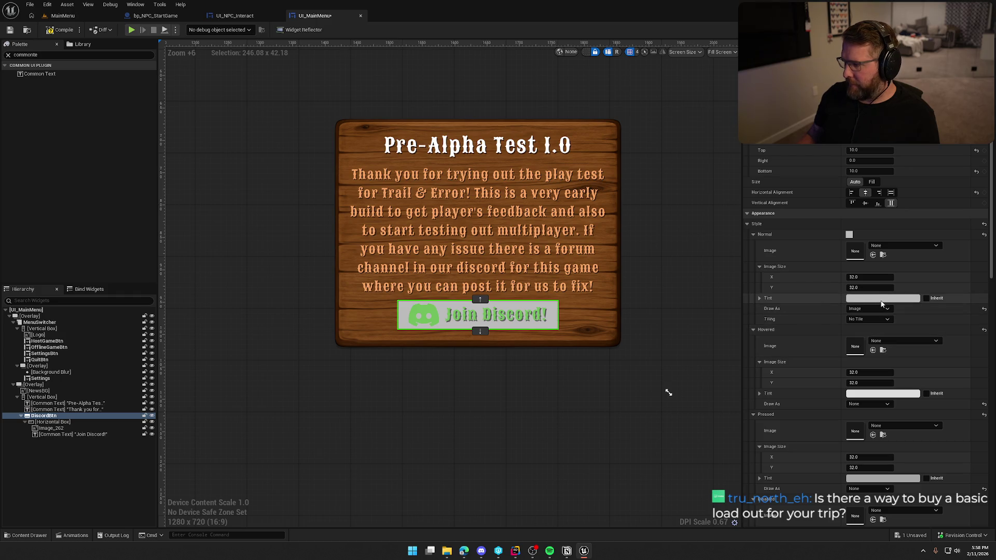
# - Set the normal-state tint to a translucent grey, RGB 0.188 with alpha 0.5
pyautogui.click(896, 299)
pyautogui.moveTo(836, 356)
pyautogui.mouseDown()
pyautogui.moveTo(831, 253)
pyautogui.moveTo(832, 449)
pyautogui.mouseUp()
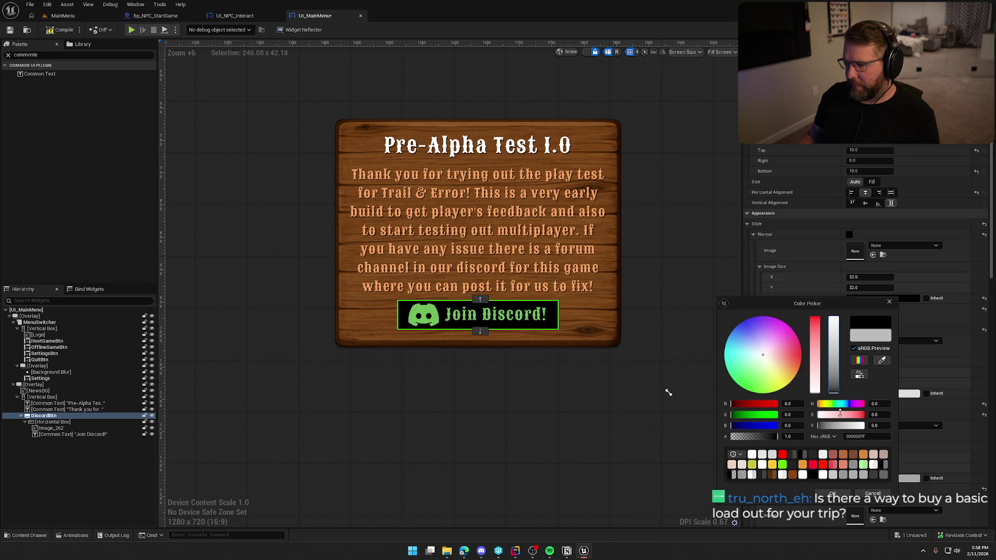
pyautogui.click(787, 436)
pyautogui.write('0.5')
pyautogui.press('Return')
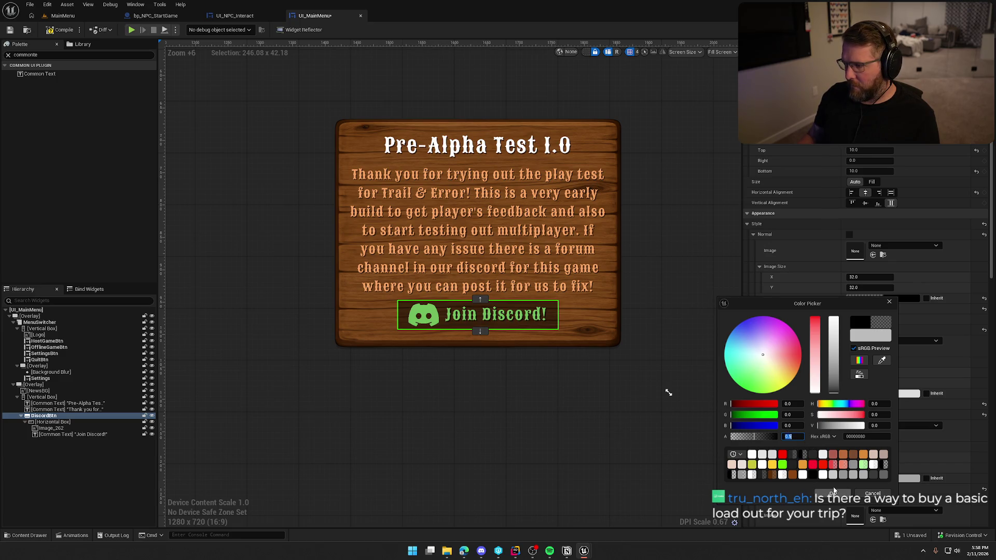
pyautogui.moveTo(833, 386)
pyautogui.mouseDown()
pyautogui.moveTo(830, 294)
pyautogui.moveTo(830, 386)
pyautogui.moveTo(830, 342)
pyautogui.moveTo(832, 377)
pyautogui.mouseUp()
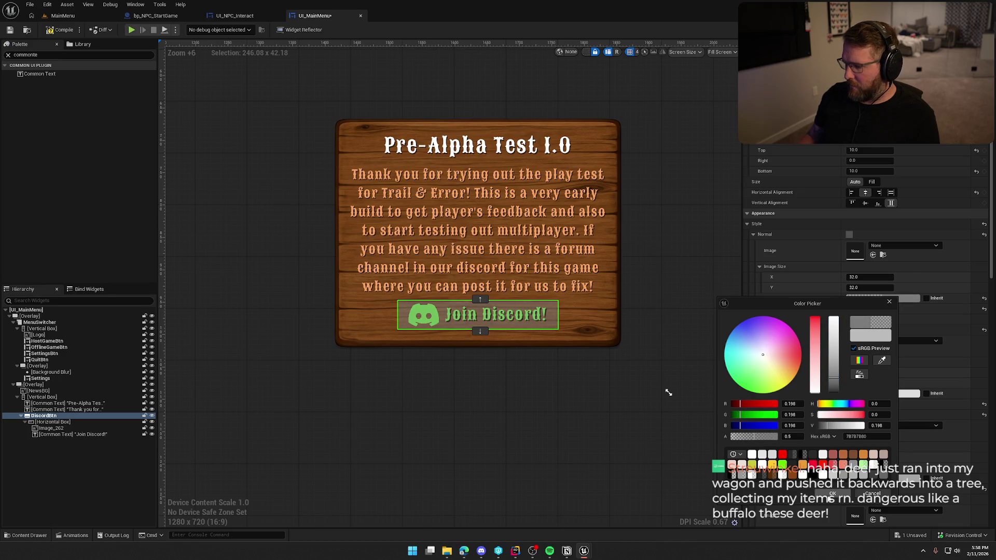
pyautogui.click(831, 493)
pyautogui.click(869, 309)
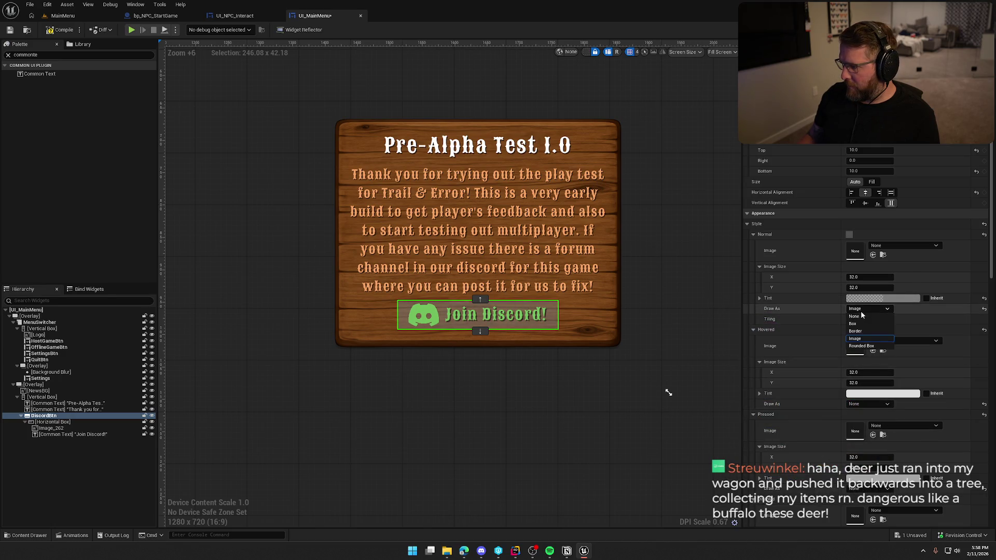
# - Draw the normal background as a Half Height Radius rounded box with brush transparency and no outline
pyautogui.click(863, 347)
pyautogui.click(848, 372)
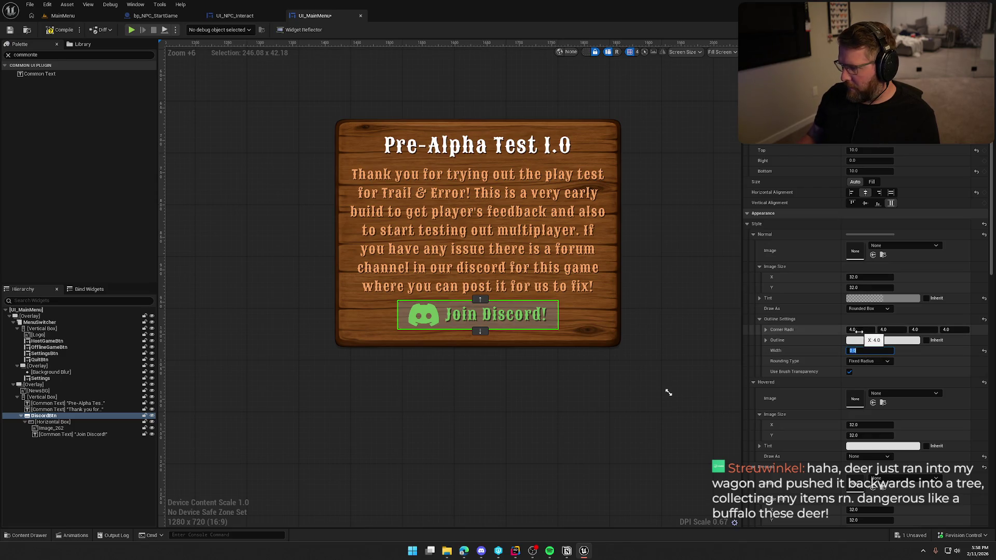
pyautogui.click(865, 341)
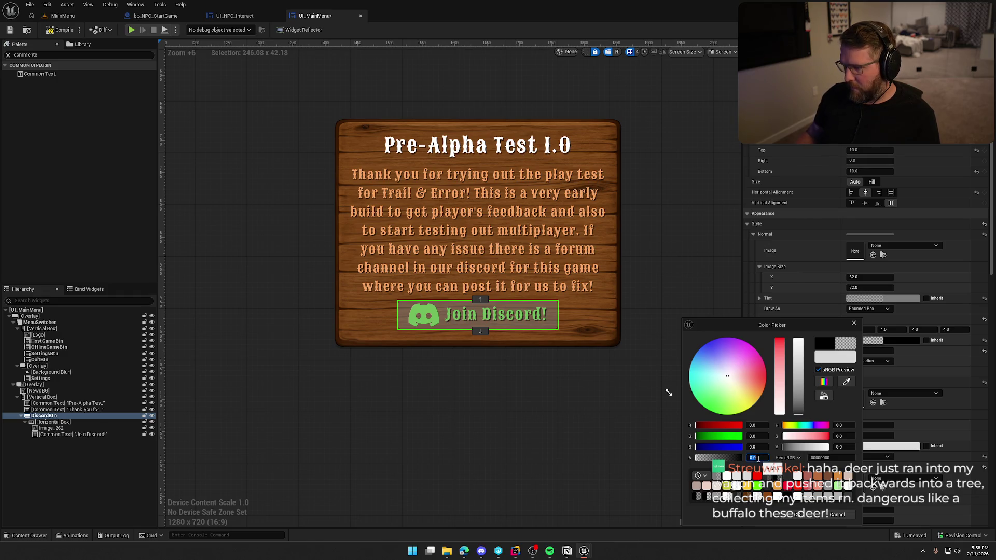
pyautogui.click(798, 512)
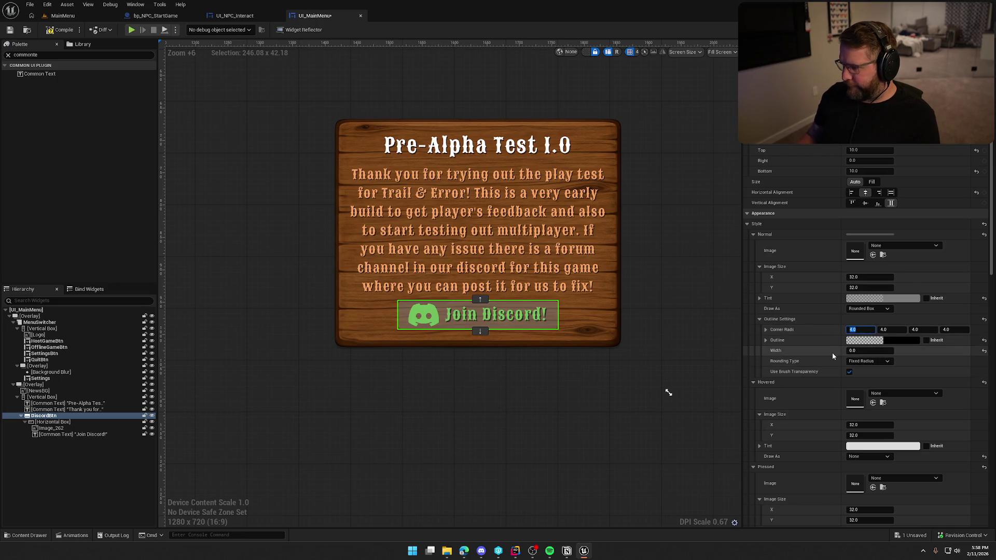
pyautogui.click(864, 361)
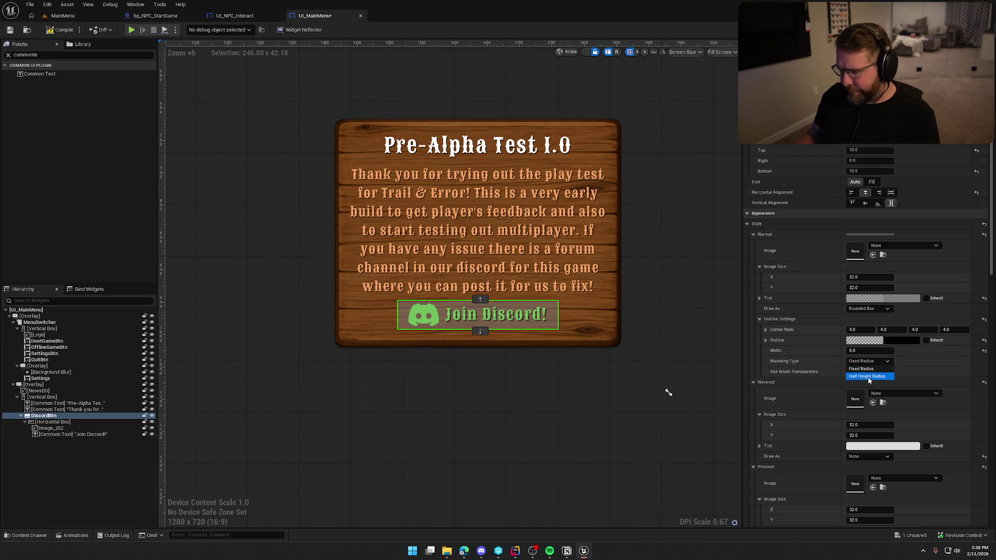
pyautogui.click(867, 378)
pyautogui.click(593, 454)
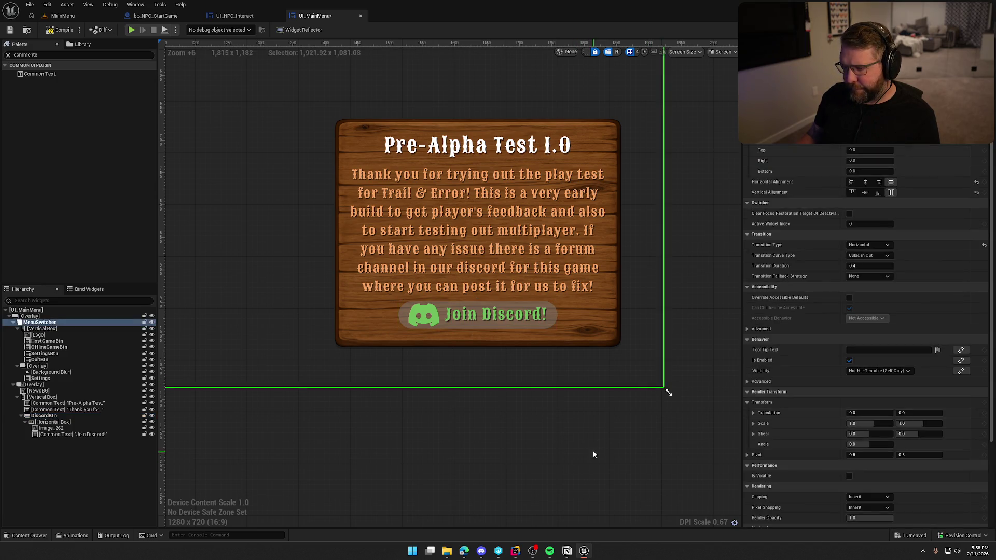
# - Select the Join Discord button on the canvas to show its Style properties
pyautogui.click(407, 315)
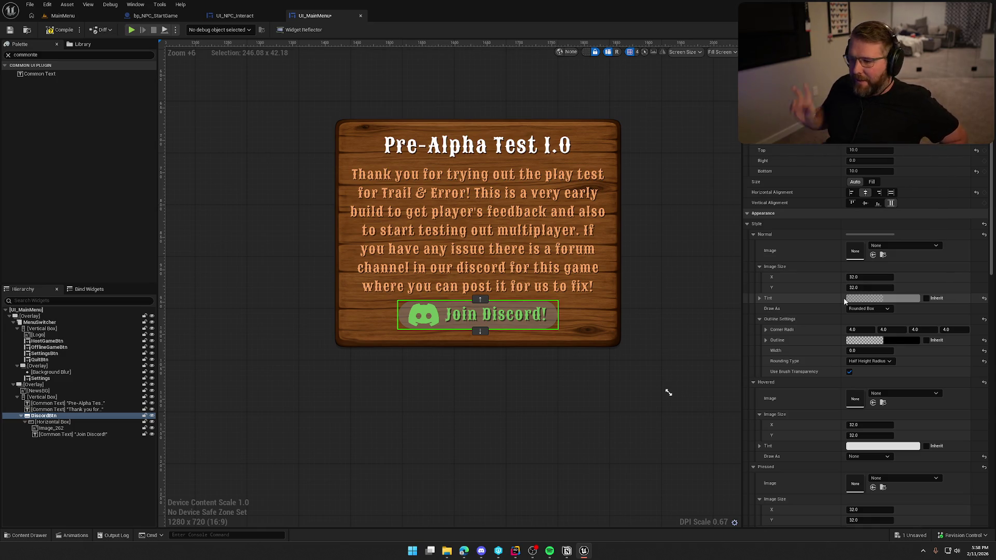
# - Set the button's normal tint to near-black at 0.5 alpha
pyautogui.click(51, 423)
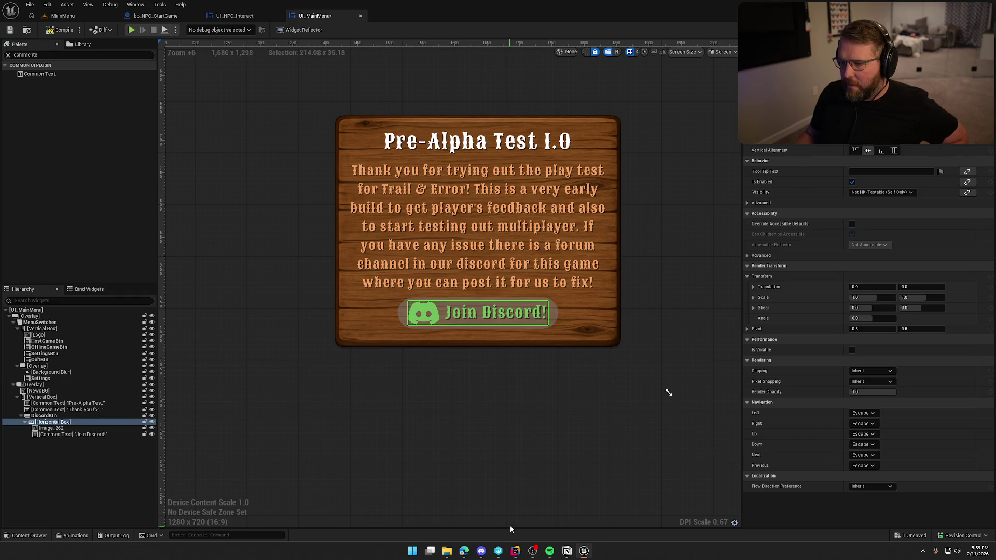
pyautogui.click(548, 453)
pyautogui.click(400, 310)
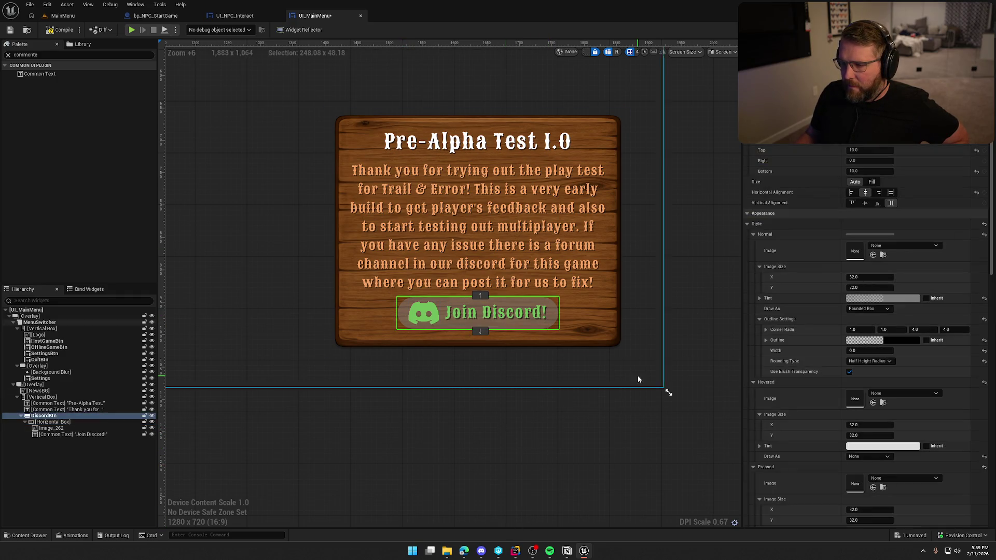
pyautogui.click(905, 300)
pyautogui.moveTo(848, 373); pyautogui.dragTo(844, 315)
pyautogui.click(836, 455)
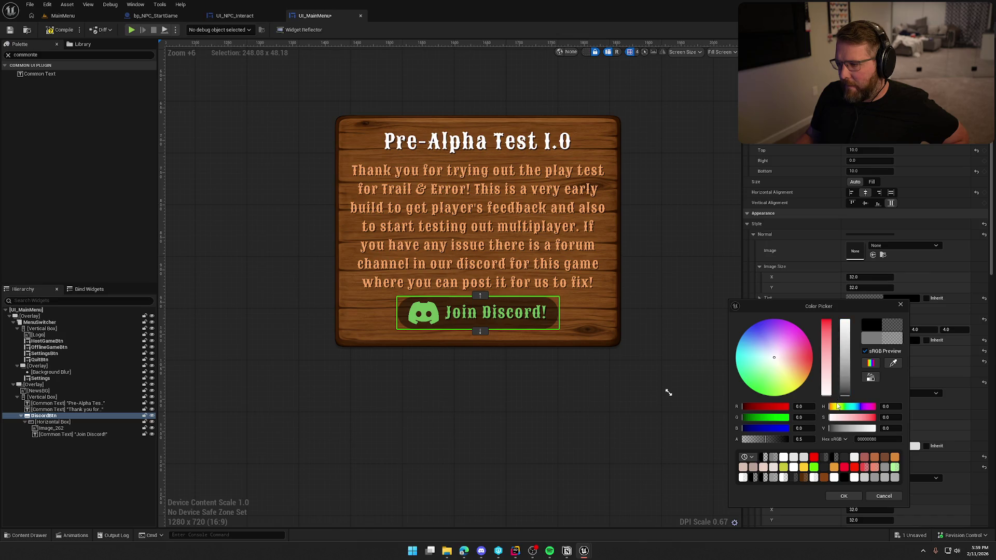
pyautogui.moveTo(843, 397); pyautogui.dragTo(844, 397)
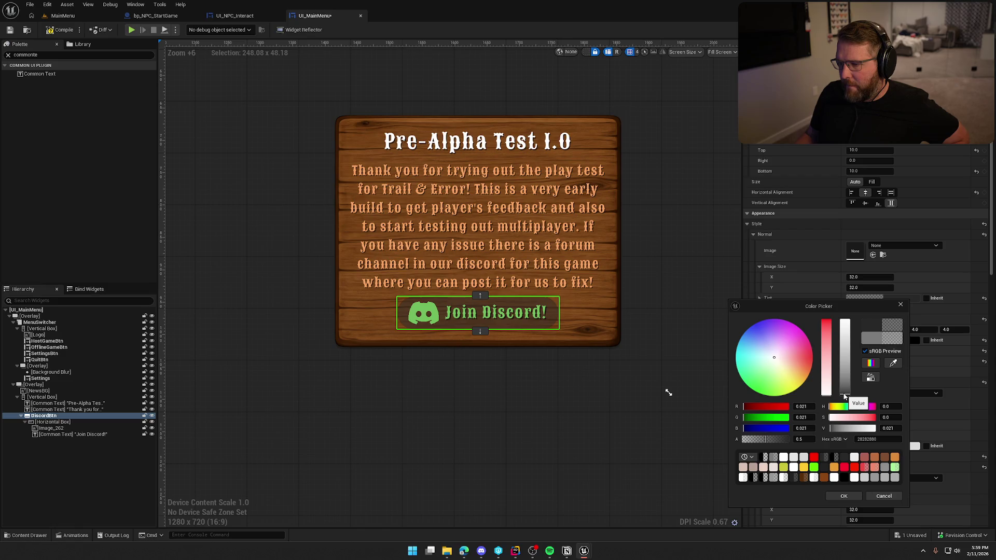
pyautogui.click(843, 496)
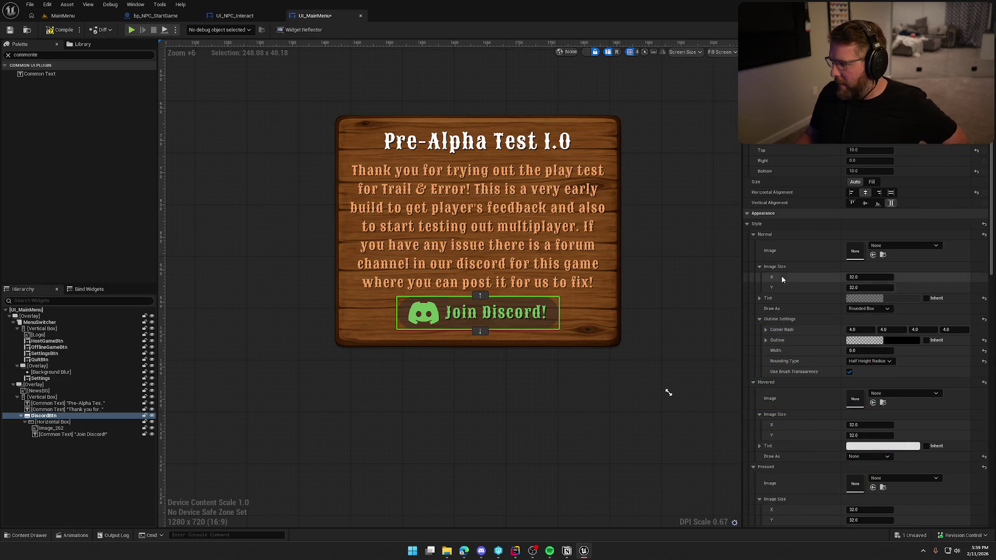
# - Copy the Normal style into Hovered, then set Normal Draw As to None
pyautogui.rightClick(761, 250)
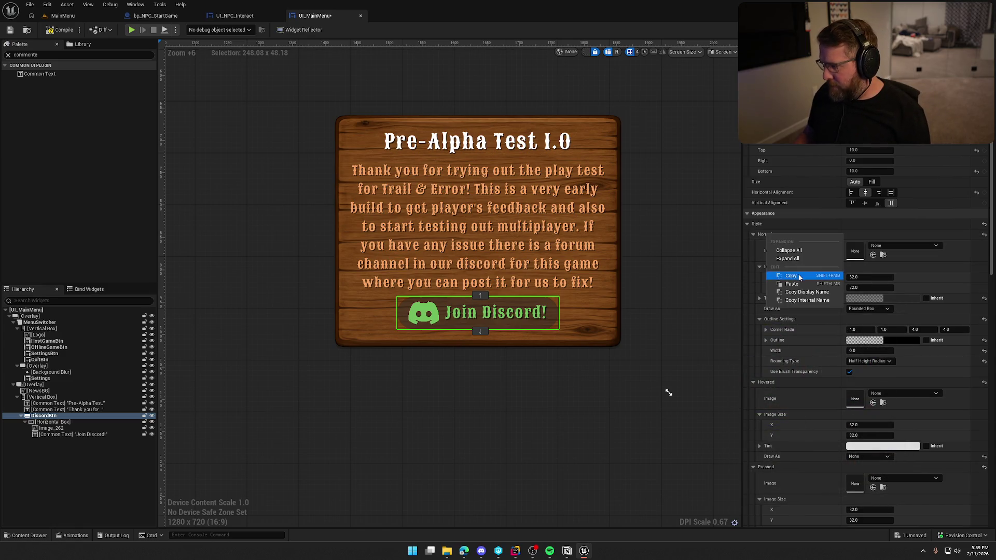
pyautogui.rightClick(778, 392)
pyautogui.click(797, 432)
pyautogui.click(869, 309)
pyautogui.click(863, 319)
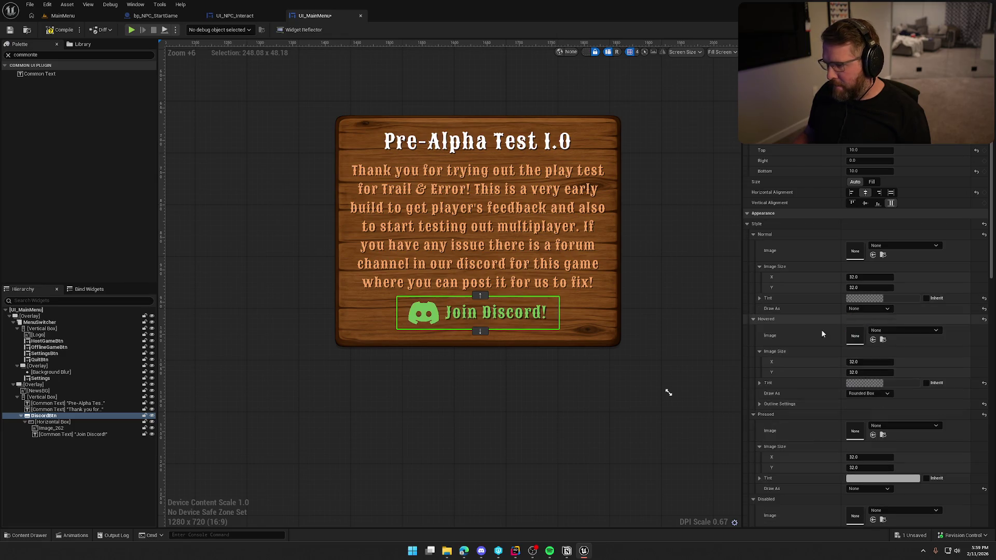
pyautogui.click(62, 15)
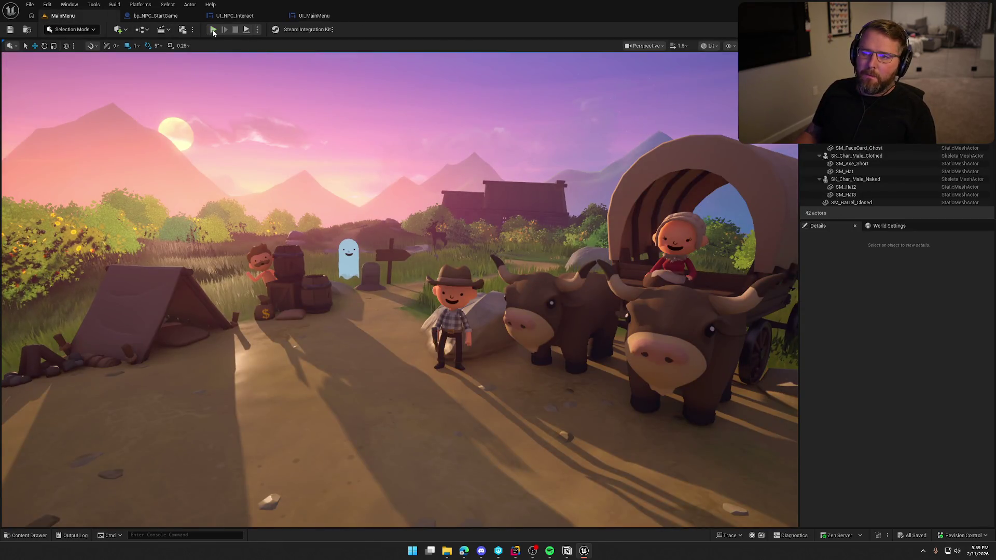
# - Play-test the menu to check the dark pill on hover, then return to UI_MainMenu
pyautogui.click(213, 30)
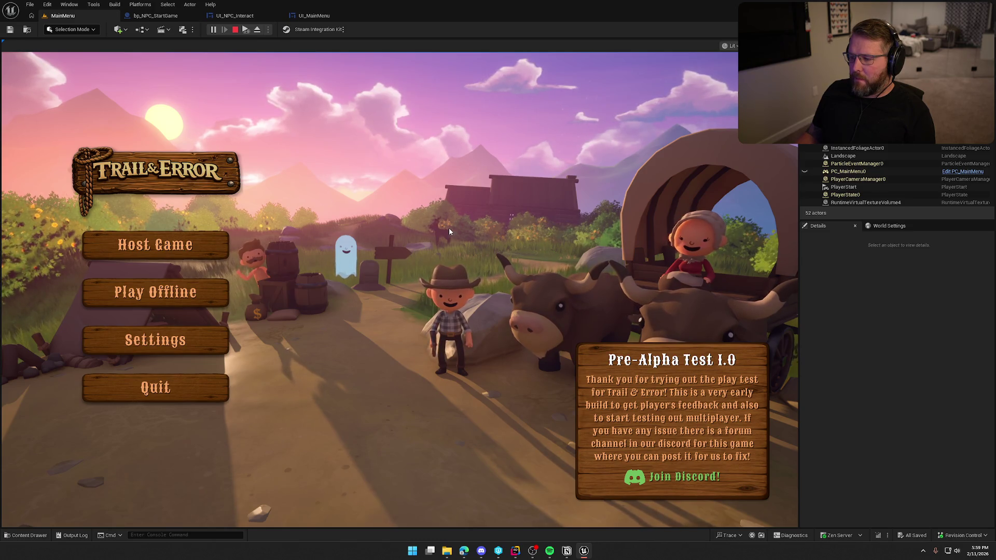
pyautogui.click(235, 29)
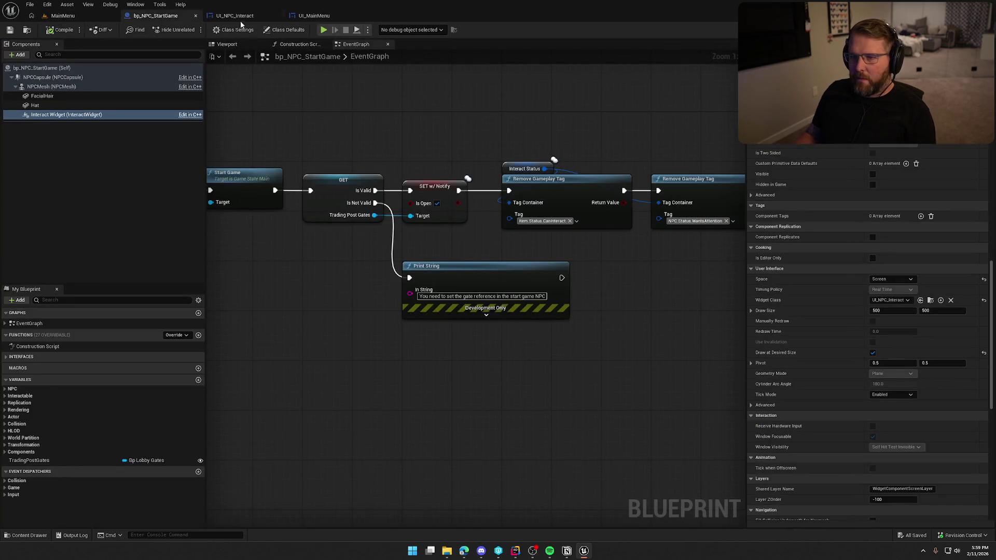
pyautogui.click(332, 15)
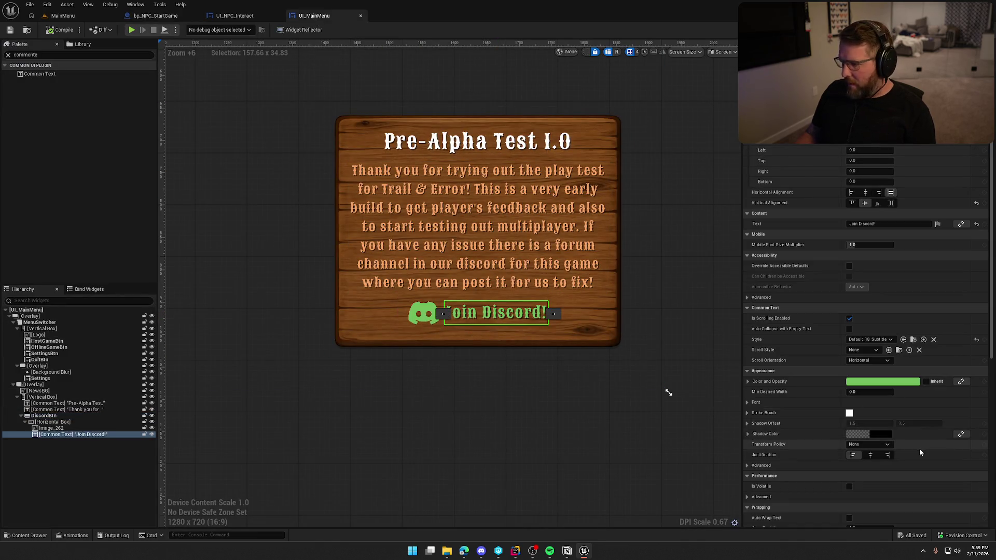
# - Give the Join Discord text the Default_18_White style and tint the Discord icon white (FFFFFFFF)
pyautogui.click(876, 339)
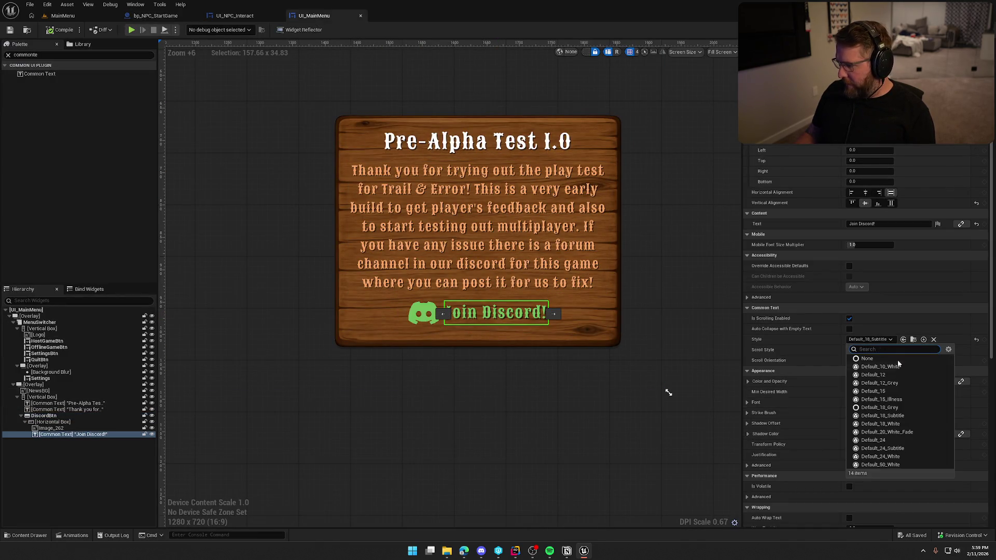
pyautogui.click(887, 423)
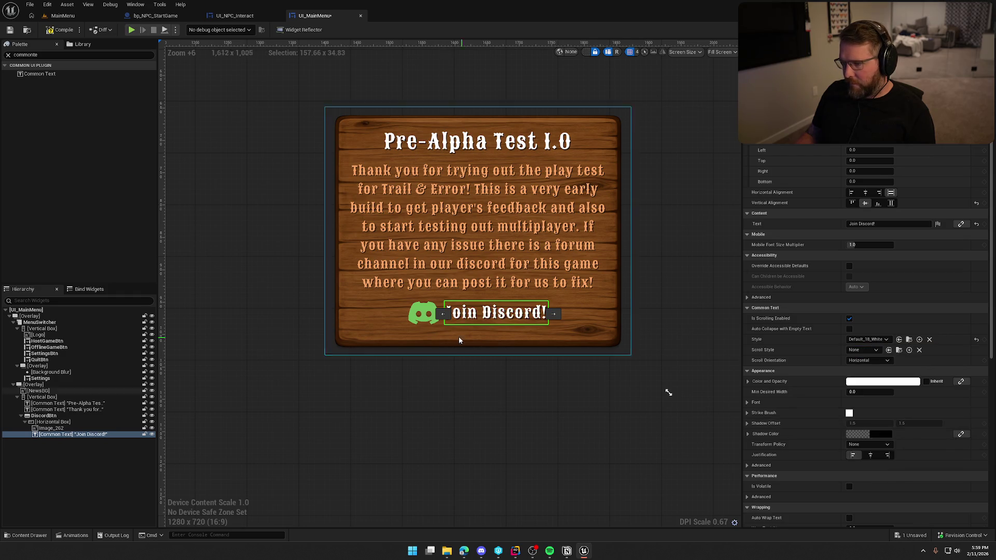
pyautogui.click(423, 312)
pyautogui.click(867, 318)
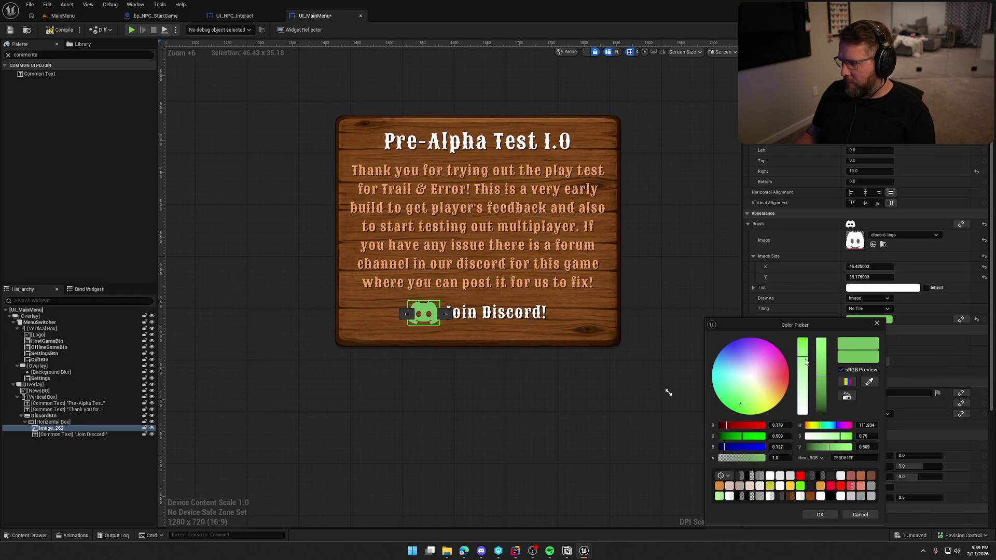
pyautogui.click(770, 475)
pyautogui.click(819, 514)
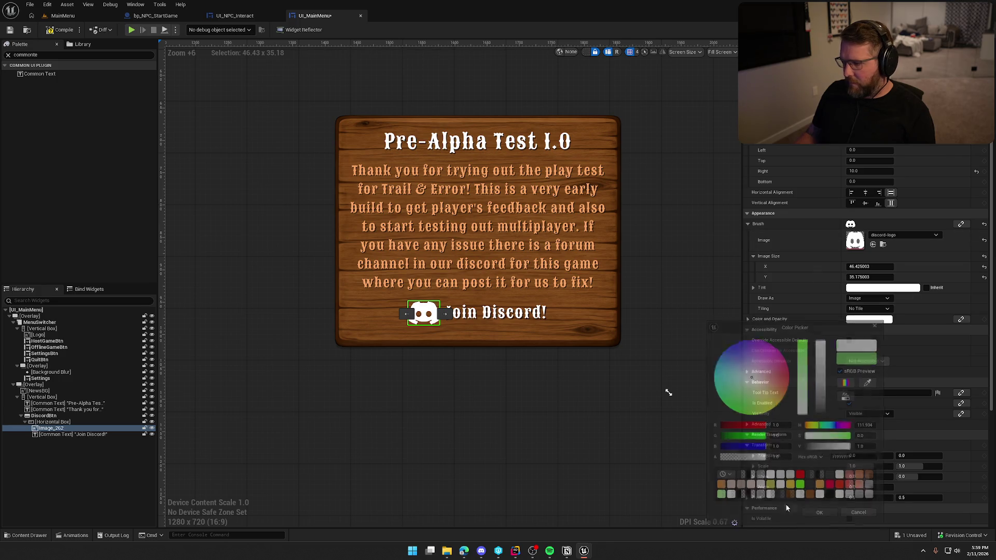
pyautogui.click(609, 409)
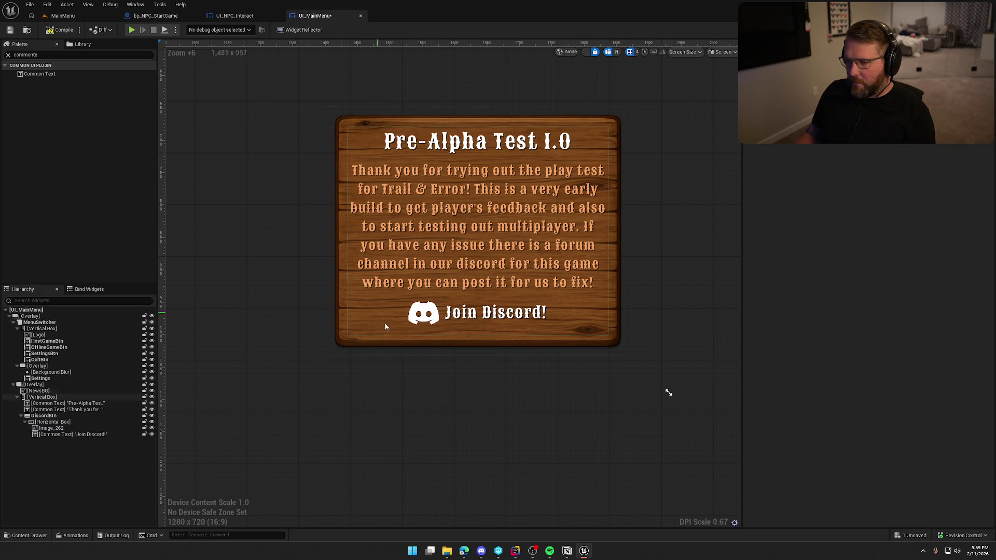
pyautogui.click(423, 313)
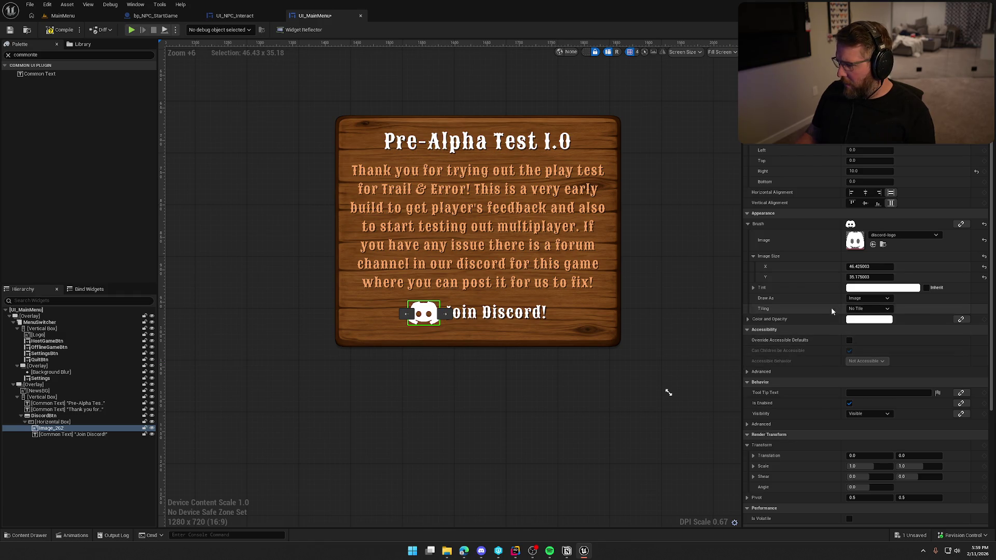
pyautogui.scroll(-2, 914, 400)
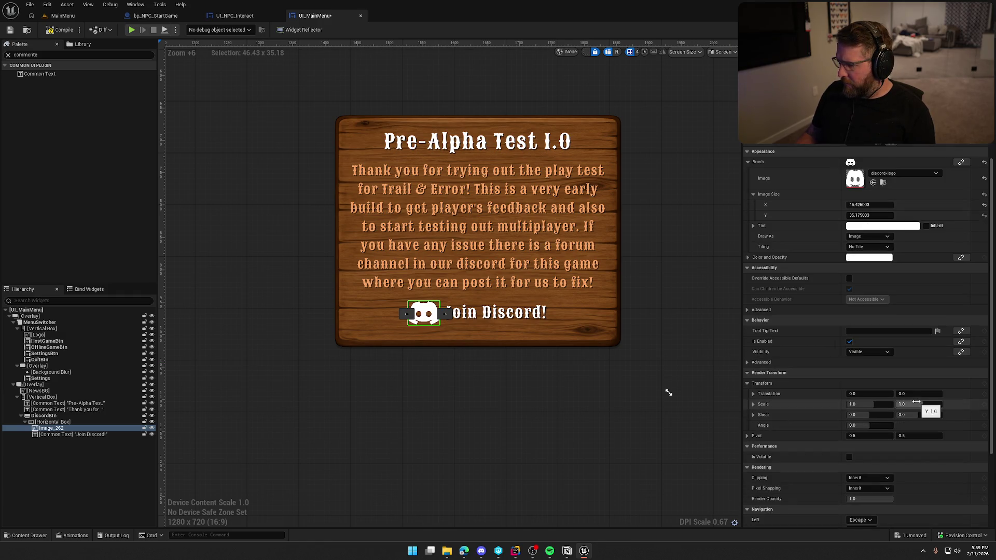
pyautogui.scroll(2, 915, 400)
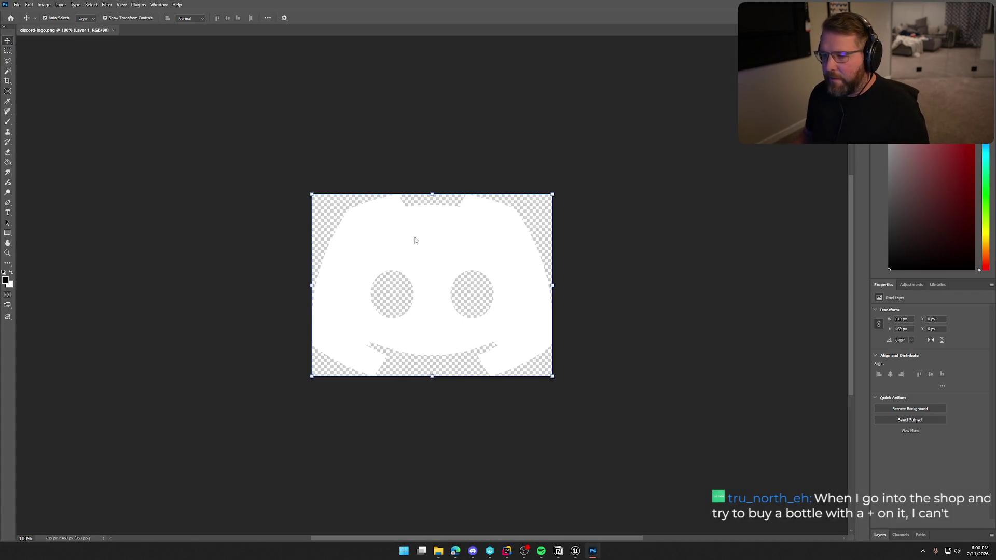
# - Scale the Discord logo layer to about 69.19% around its centre with Free Transform
pyautogui.click(876, 535)
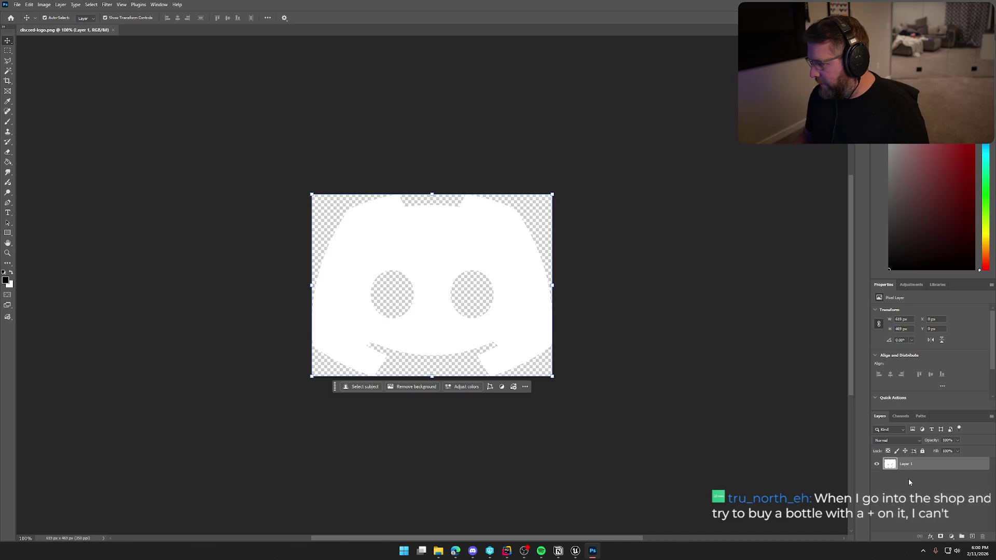
pyautogui.hotkey('ctrl', 't')
pyautogui.moveTo(552, 376)
pyautogui.mouseDown()
pyautogui.moveTo(559, 362)
pyautogui.moveTo(520, 338)
pyautogui.moveTo(519, 347)
pyautogui.mouseUp()
pyautogui.press('Return')
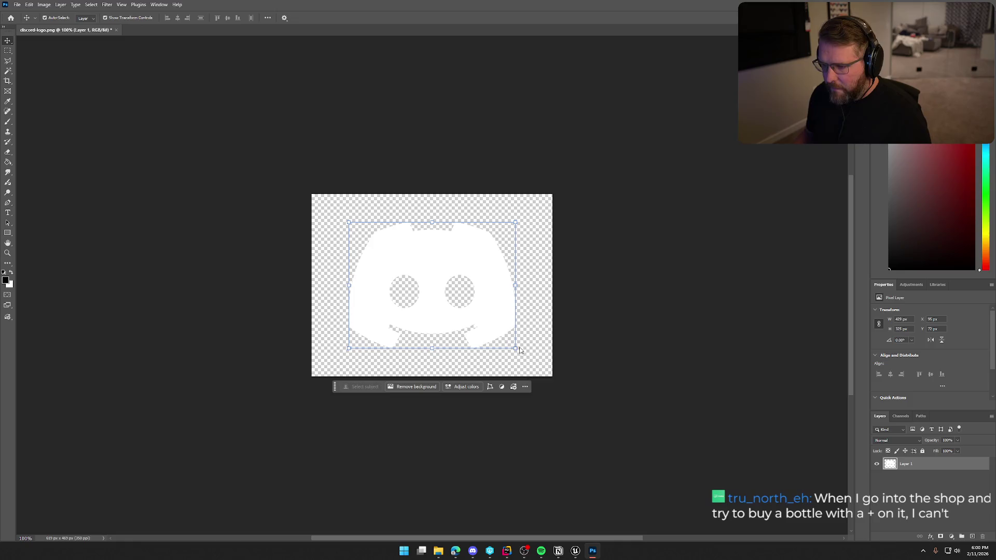
pyautogui.doubleClick(924, 463)
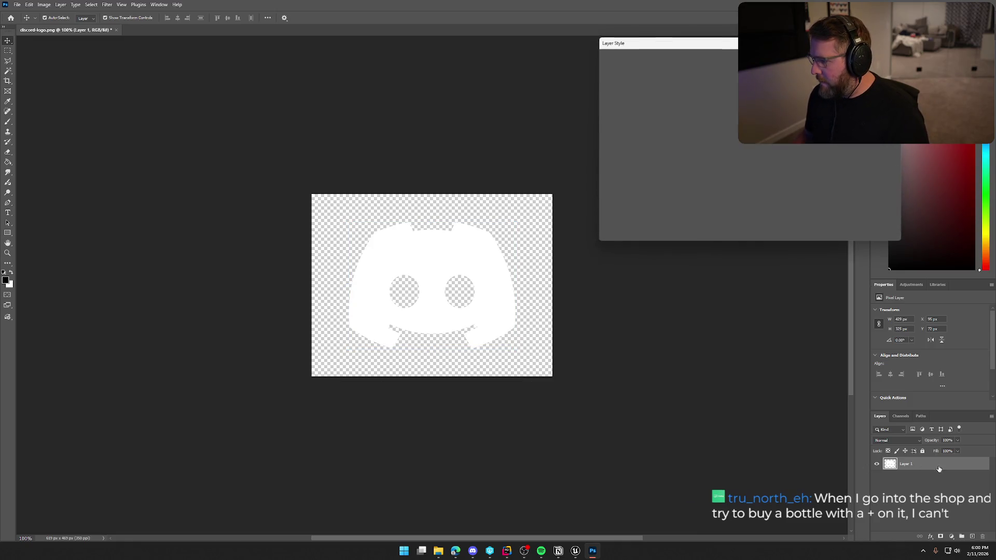
# - Add a tight, soft drop shadow to the logo, falling toward the lower right
pyautogui.click(619, 204)
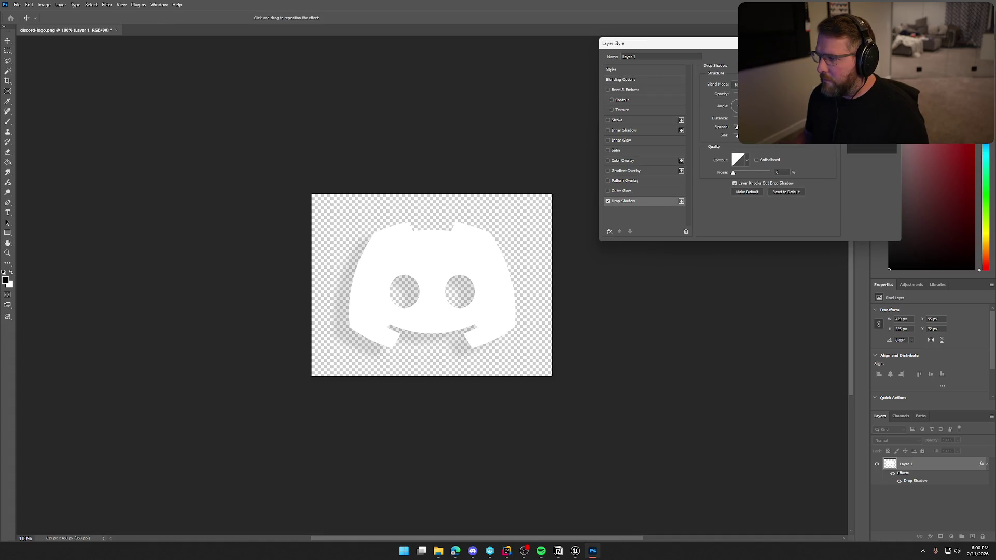
pyautogui.moveTo(394, 312); pyautogui.dragTo(404, 314)
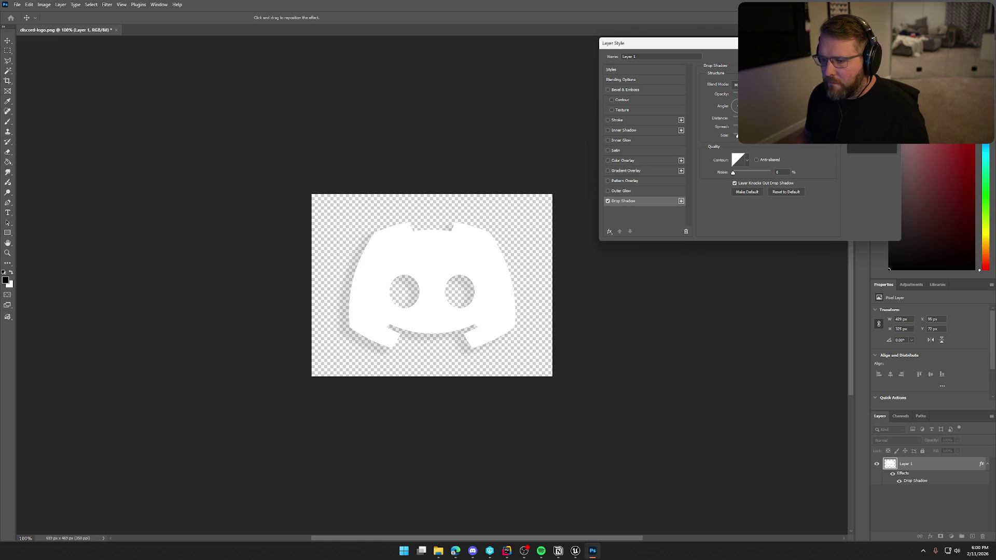
pyautogui.moveTo(736, 136); pyautogui.dragTo(735, 136)
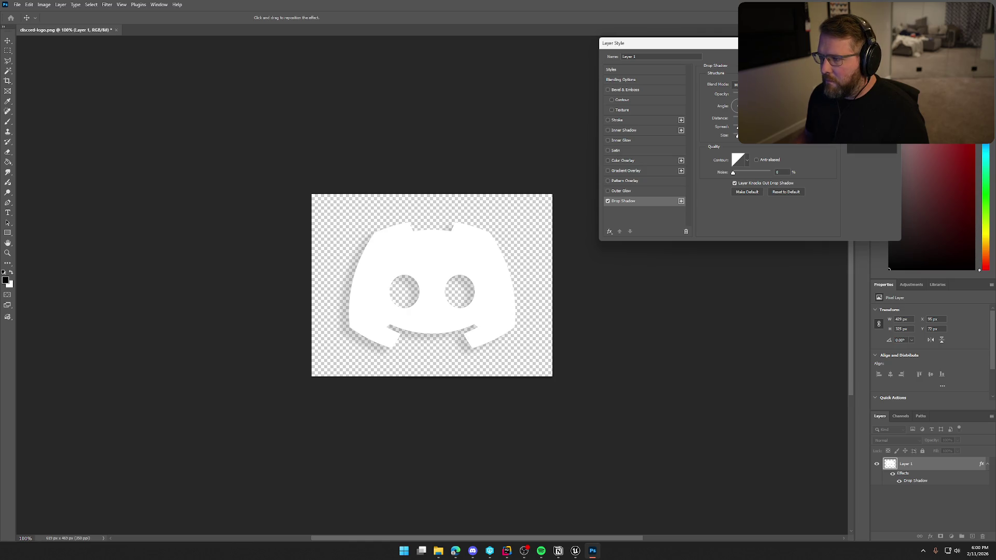
pyautogui.moveTo(741, 102); pyautogui.dragTo(737, 110)
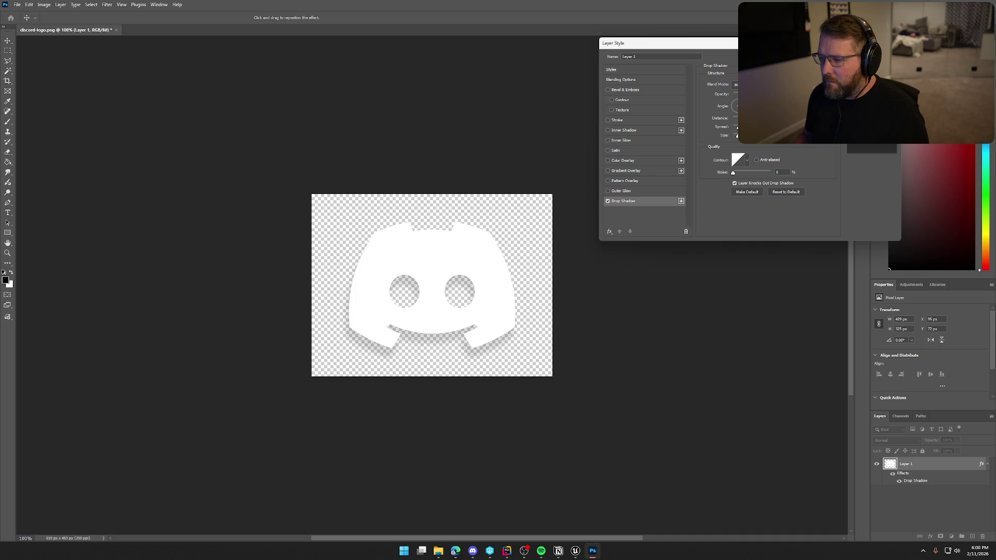
pyautogui.press('Return')
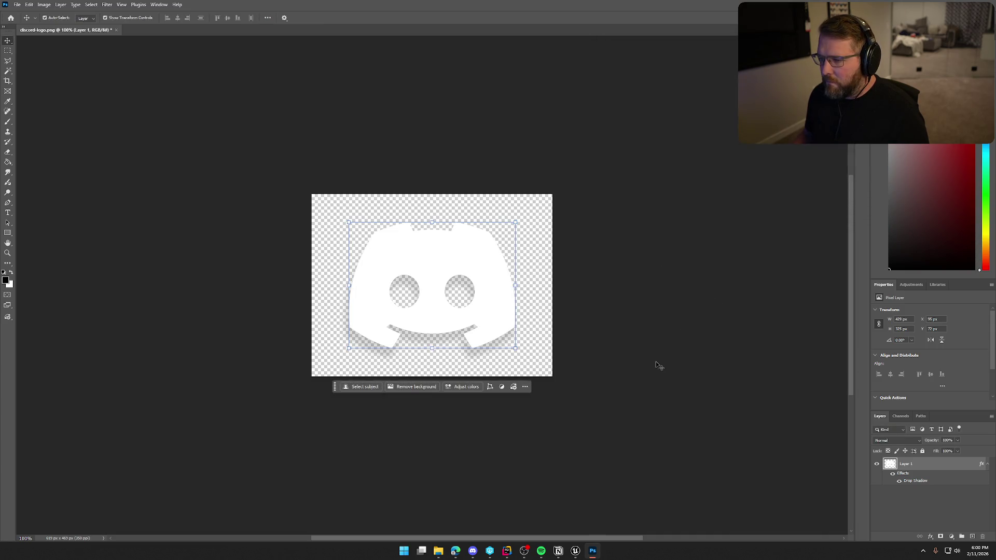
# - Trim the transparent pixels from all sides of the logo image, leaving 461×363 px
pyautogui.click(906, 504)
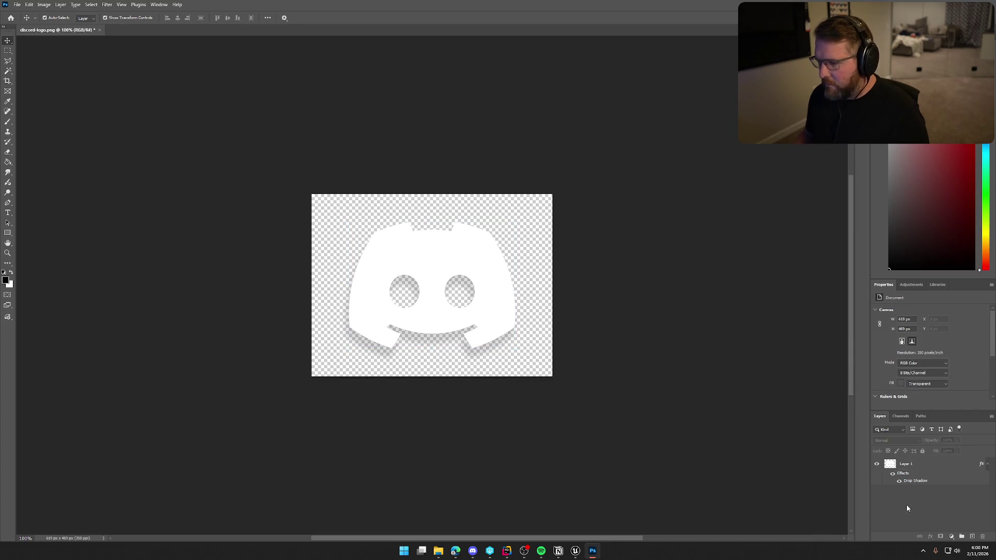
pyautogui.click(511, 334)
pyautogui.click(412, 162)
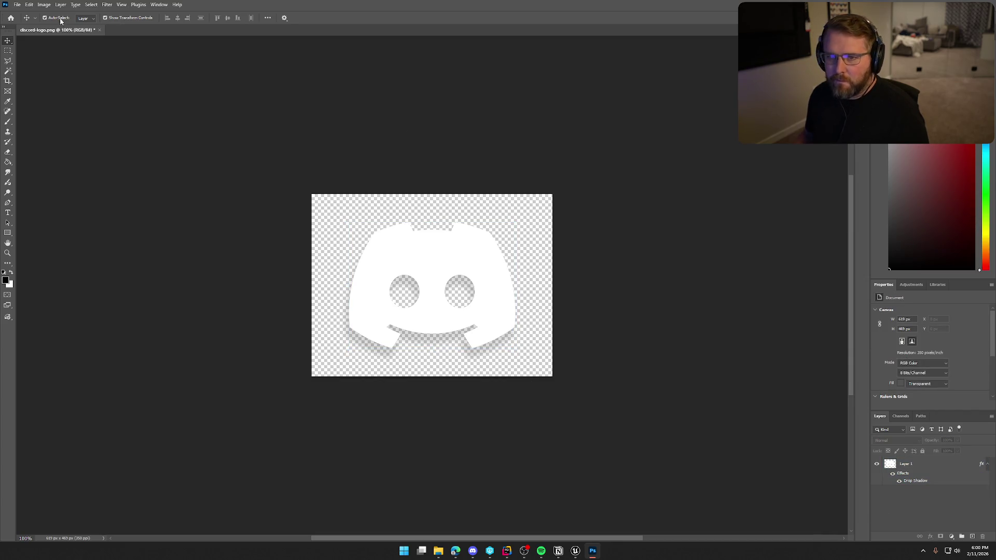
pyautogui.click(43, 6)
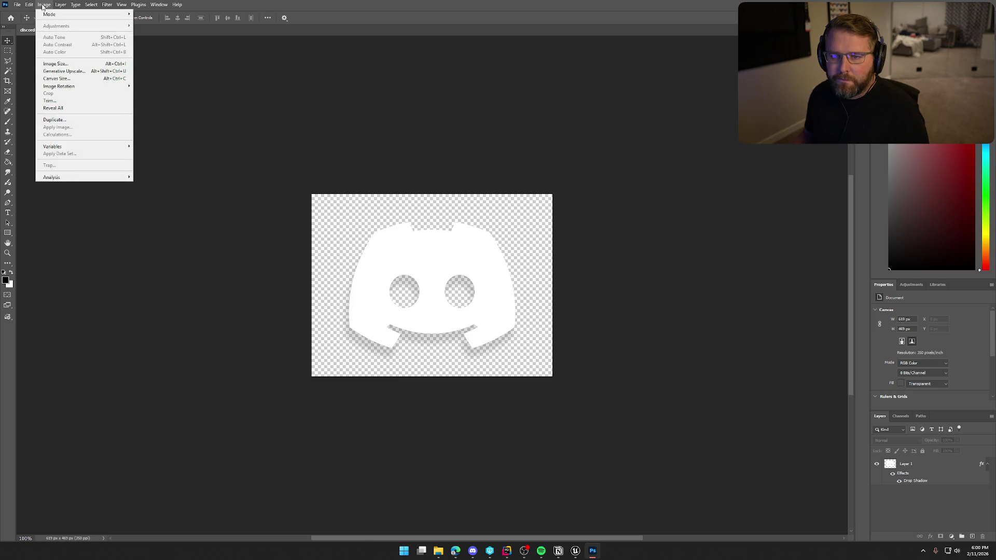
pyautogui.click(62, 100)
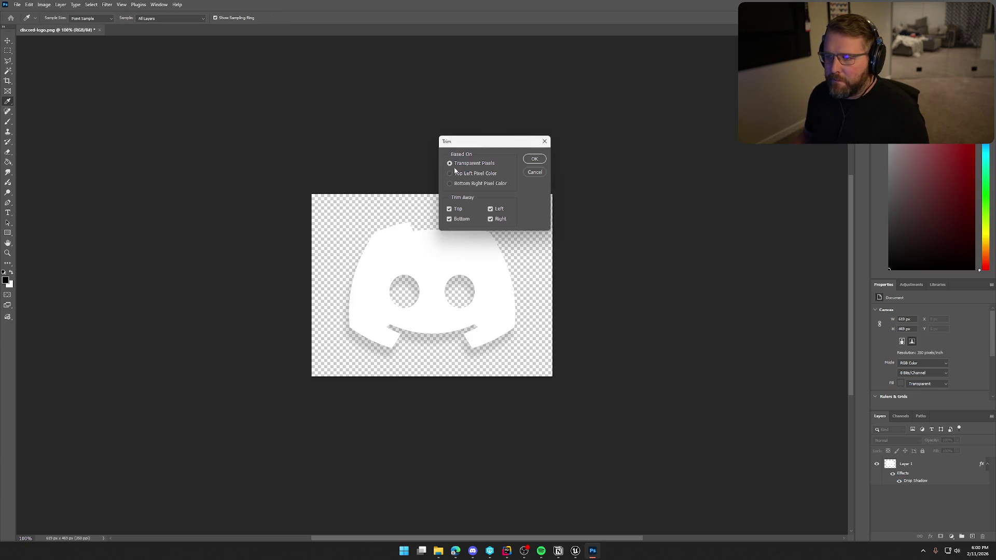
pyautogui.click(538, 160)
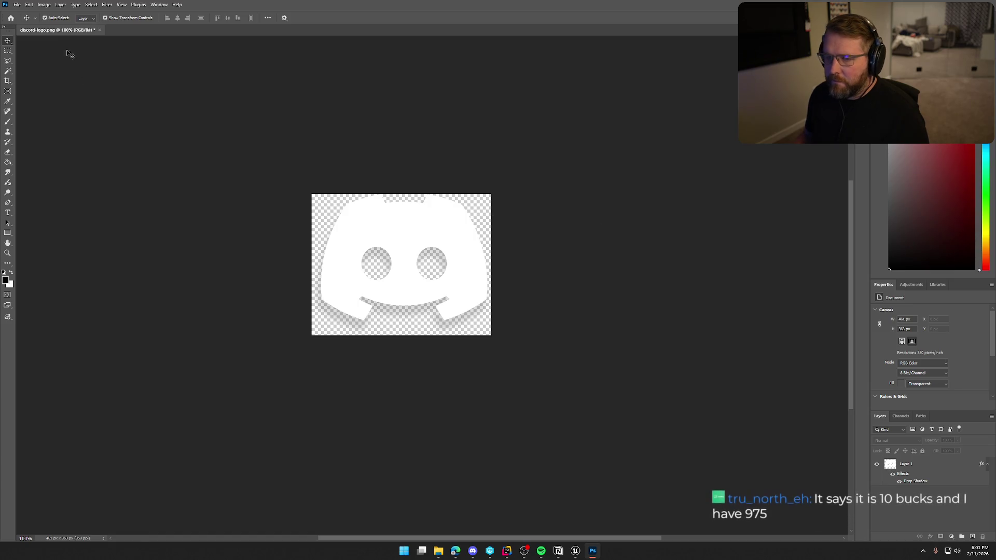
# - Quick Export the logo as discord-logo.png into Art/TrailNError/Icons, then quit Photoshop unsaved
pyautogui.click(17, 5)
pyautogui.moveTo(51, 142)
pyautogui.click(135, 138)
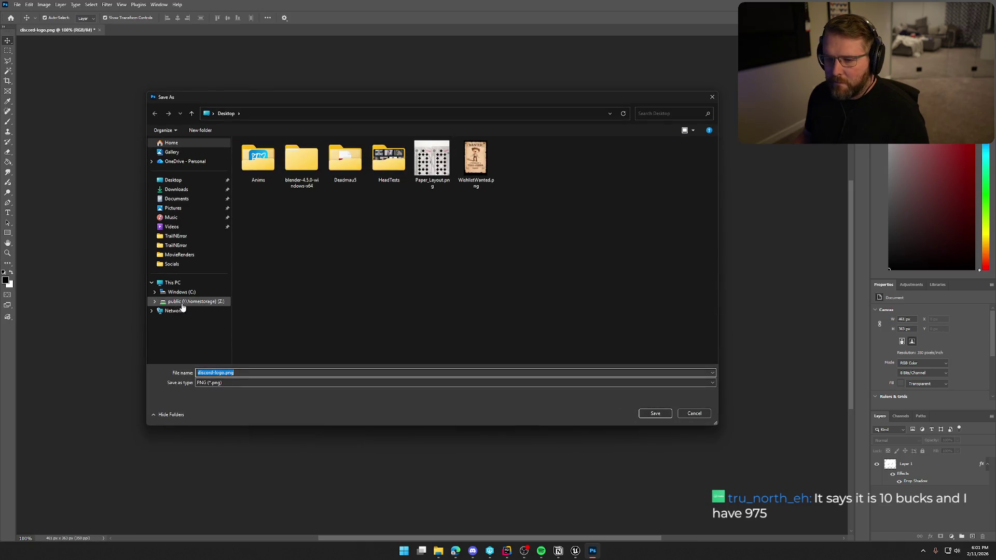
pyautogui.click(192, 301)
pyautogui.doubleClick(269, 164)
pyautogui.scroll(-7, 300, 309)
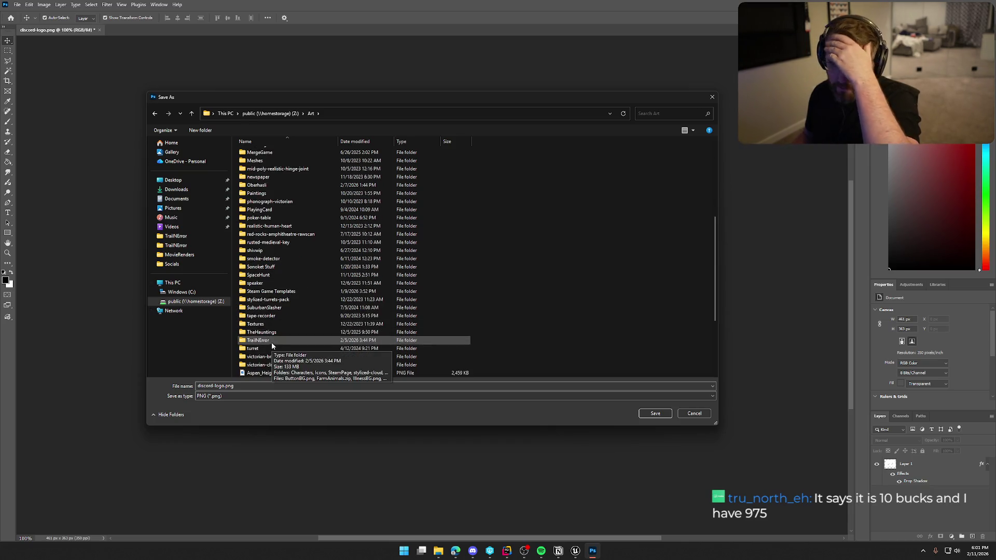
pyautogui.doubleClick(271, 340)
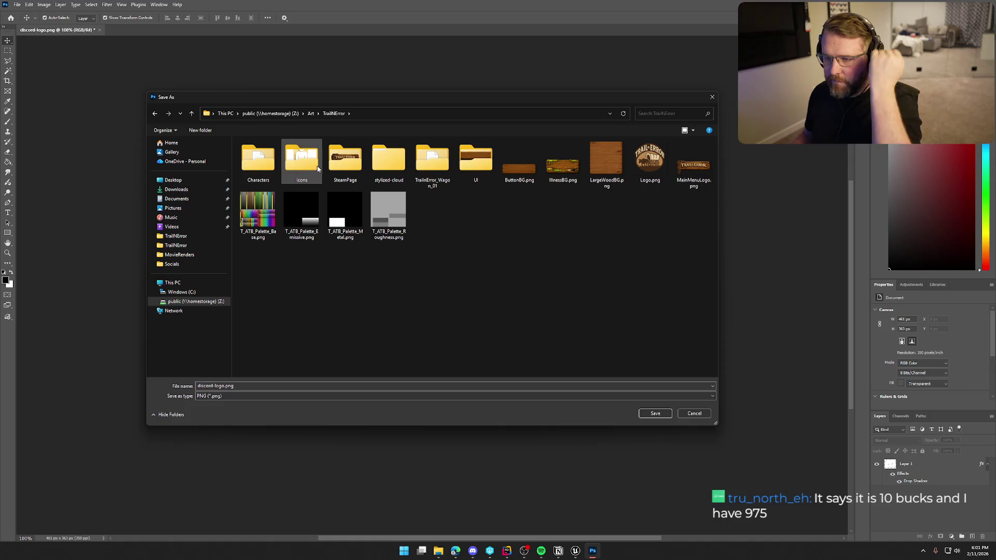
pyautogui.doubleClick(301, 158)
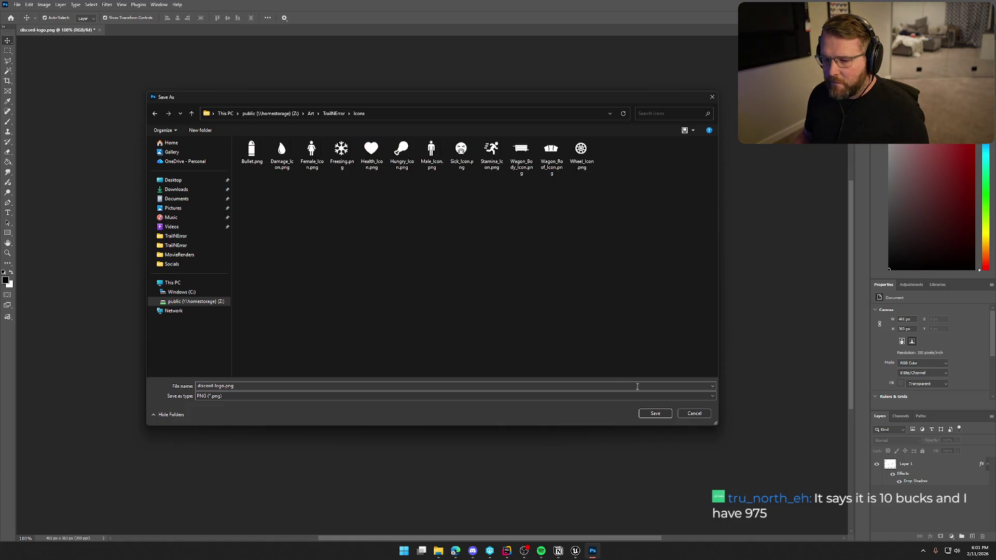
pyautogui.click(656, 414)
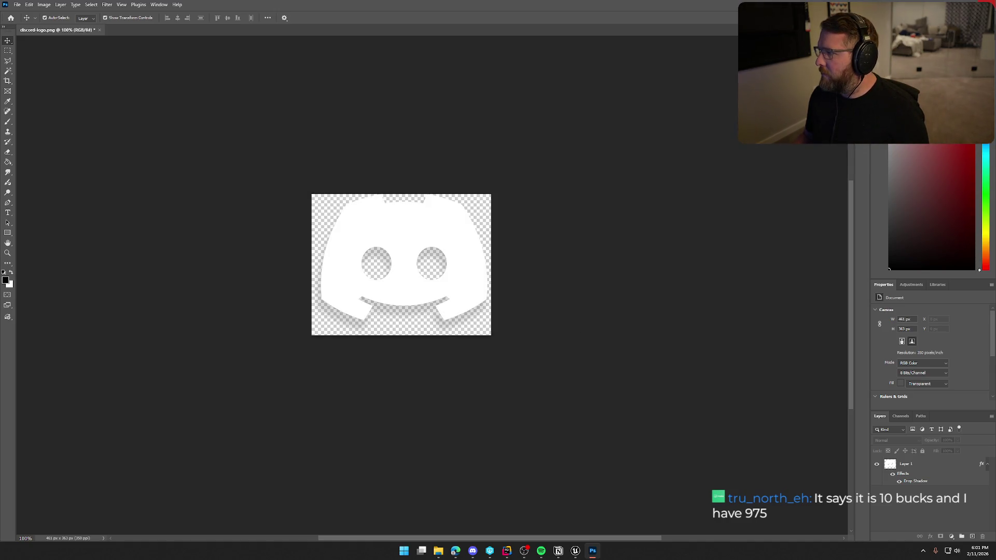
pyautogui.click(984, 4)
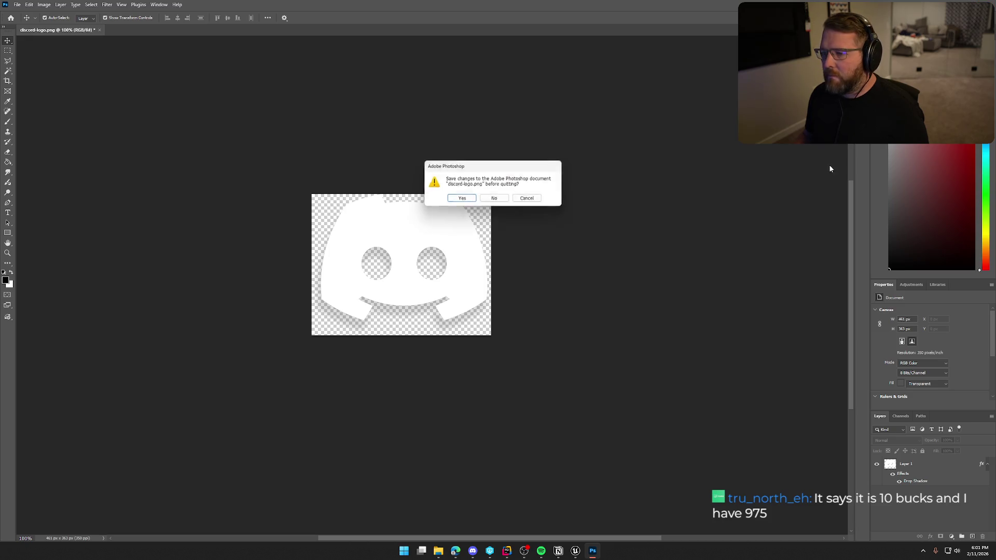
pyautogui.click(495, 199)
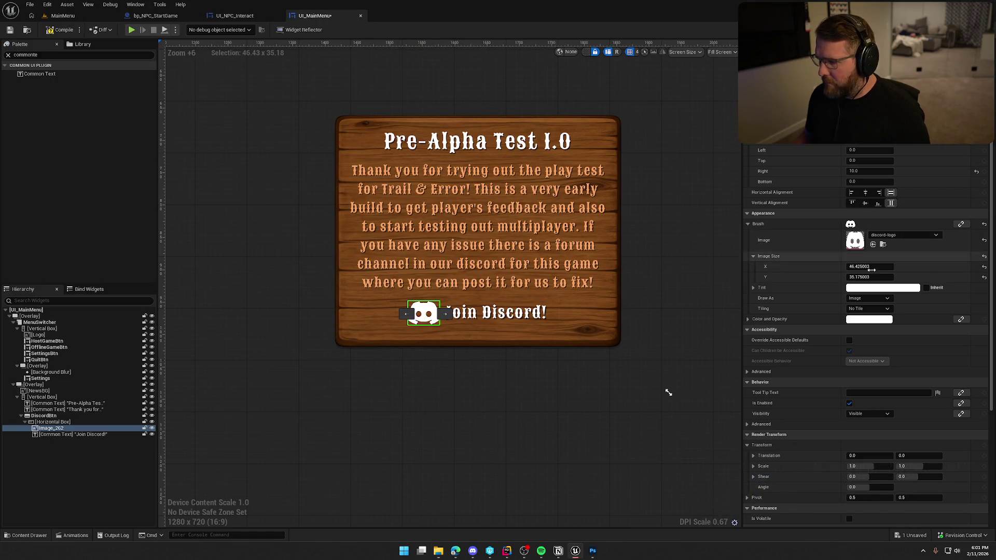
# - Reimport the discord-logo texture using the new Icons/discord-logo.png file
pyautogui.click(883, 244)
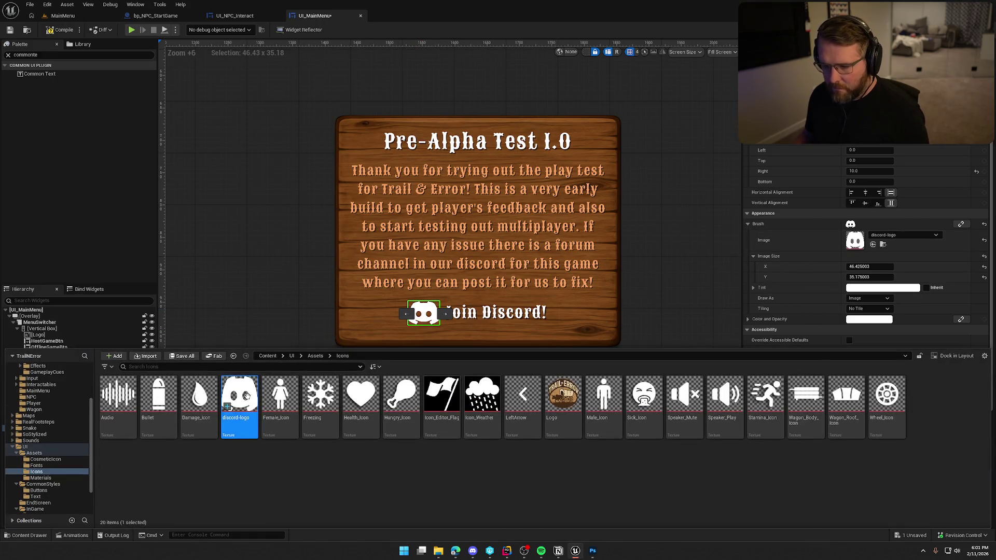
pyautogui.rightClick(249, 378)
pyautogui.click(294, 147)
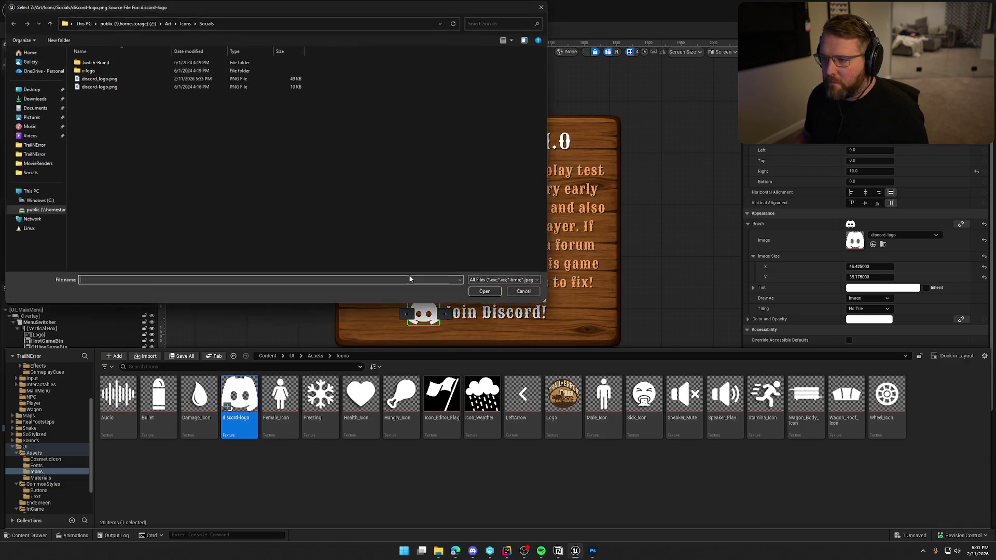
pyautogui.moveTo(221, 6); pyautogui.dragTo(459, 55)
pyautogui.click(405, 71)
pyautogui.scroll(-10, 465, 226)
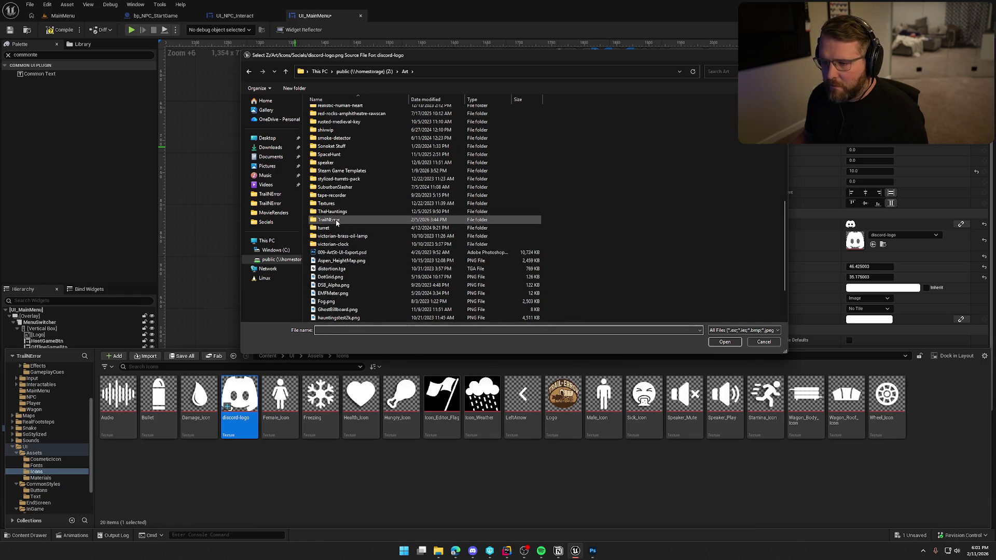
pyautogui.doubleClick(337, 217)
pyautogui.doubleClick(369, 122)
pyautogui.click(382, 113)
pyautogui.click(725, 343)
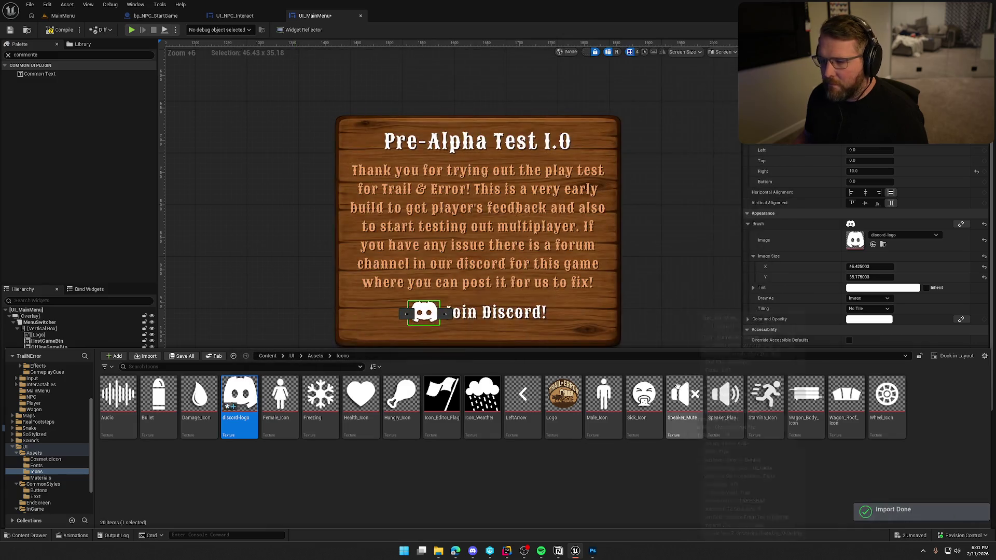
# - Save all assets and set the logo image width to 461, resetting its height
pyautogui.click(287, 480)
pyautogui.hotkey('ctrl', 'shift', 's')
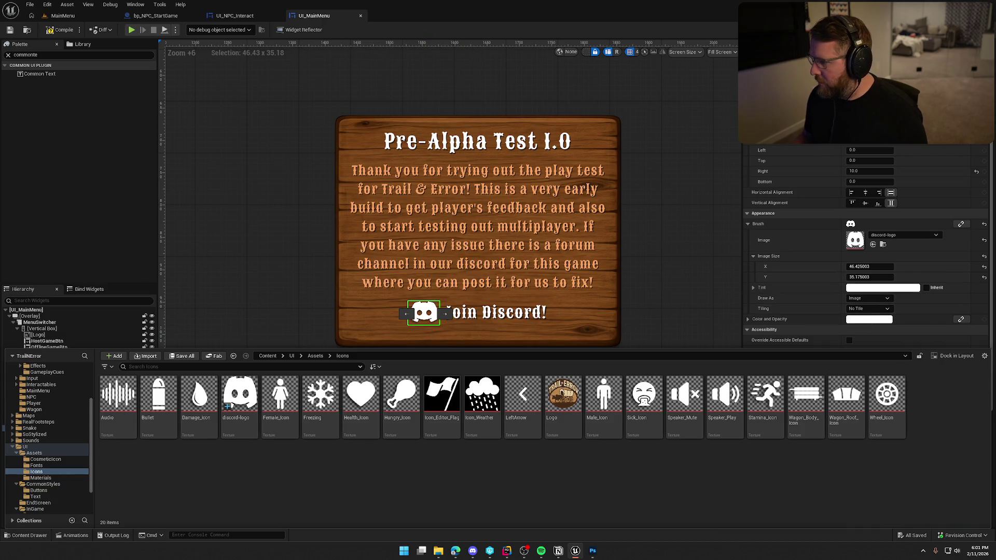
pyautogui.click(870, 266)
pyautogui.write('461')
pyautogui.press('Return')
pyautogui.click(984, 279)
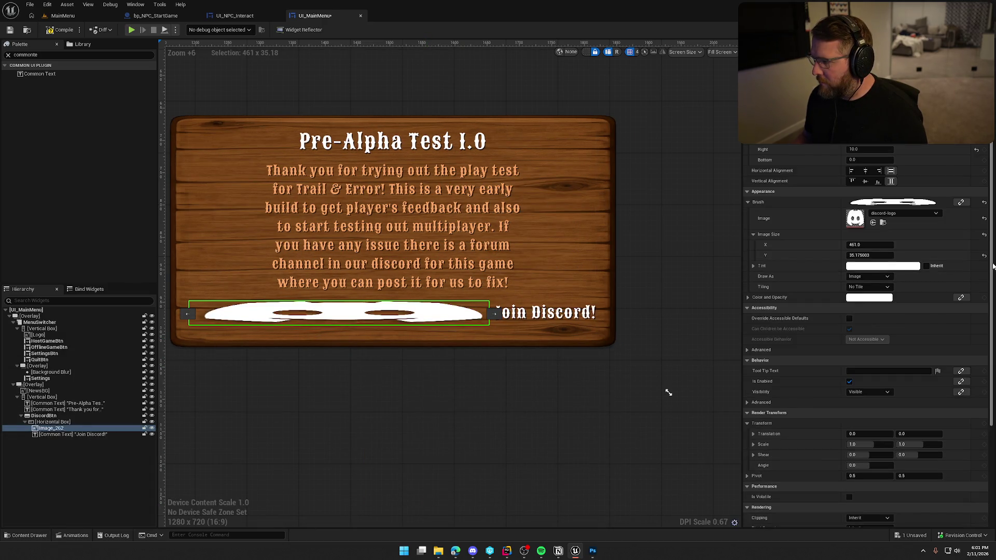
# - Resize the Discord logo image to 46×46
pyautogui.scroll(-2, 595, 361)
pyautogui.scroll(-2, 595, 360)
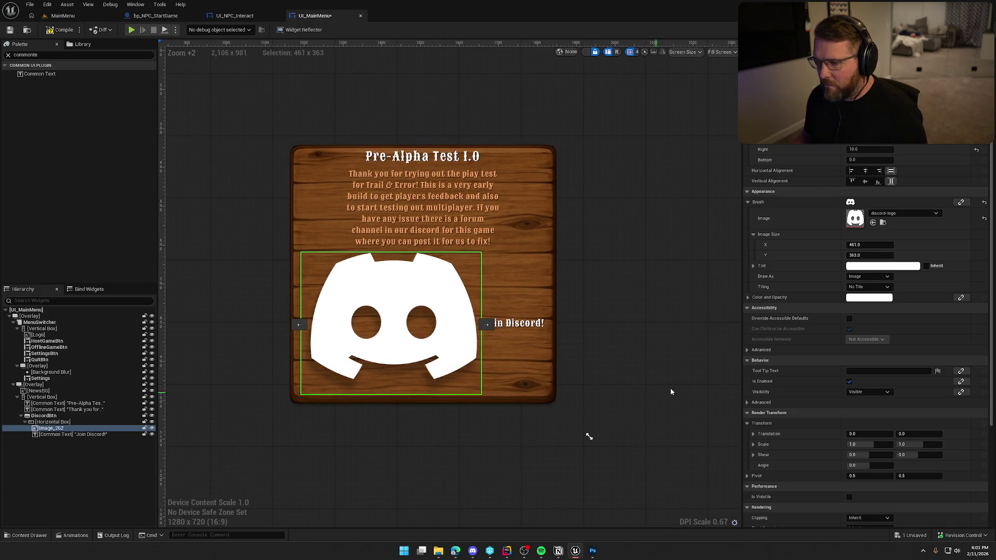
pyautogui.click(870, 244)
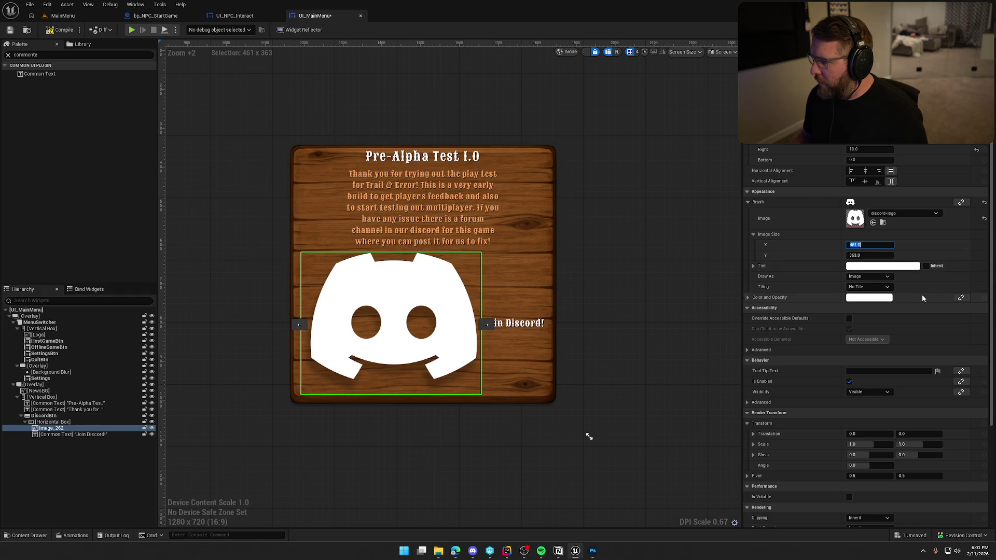
pyautogui.write('46')
pyautogui.press('Tab')
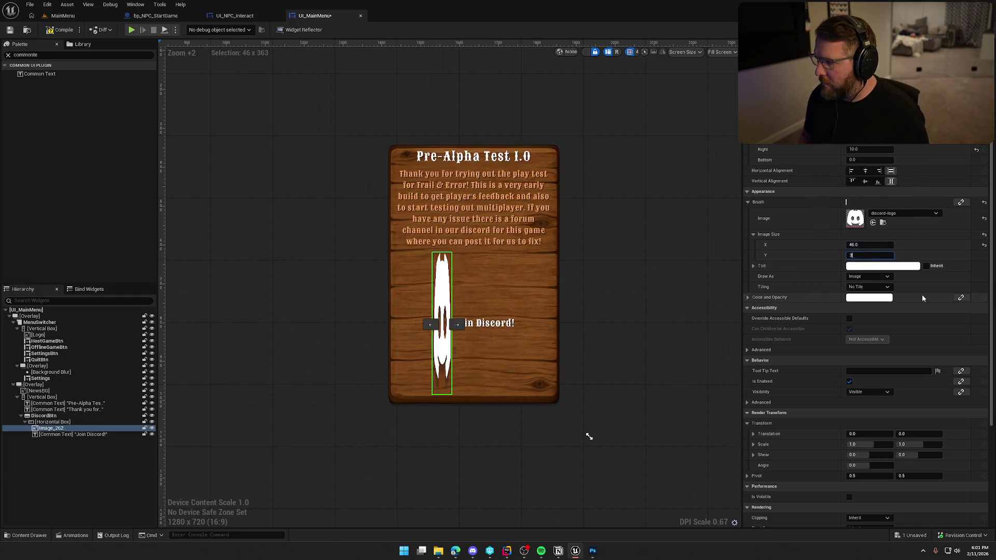
pyautogui.write('46')
pyautogui.press('Return')
pyautogui.click(562, 460)
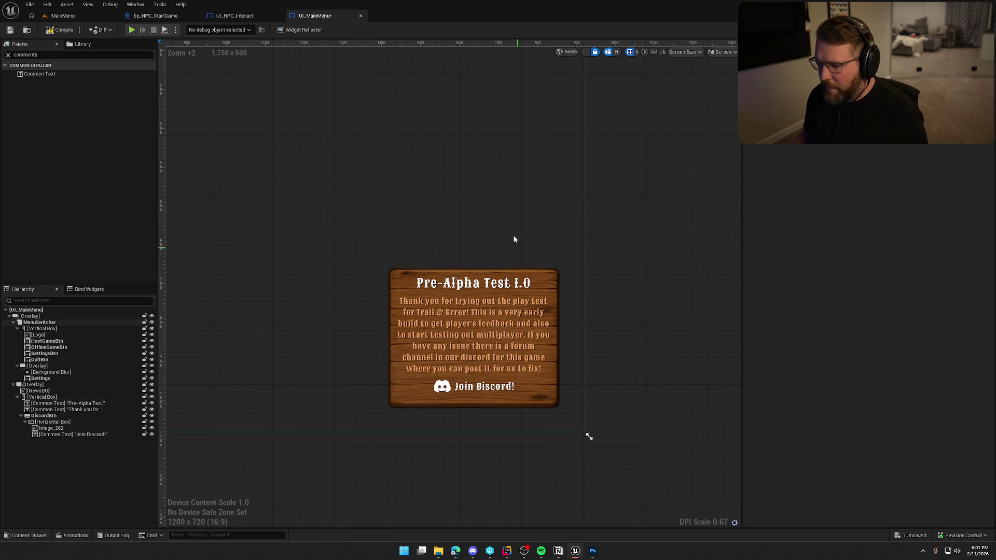
# - Select DiscordBtn and add an On Clicked event for it
pyautogui.scroll(-3, 638, 278)
pyautogui.scroll(1, 660, 312)
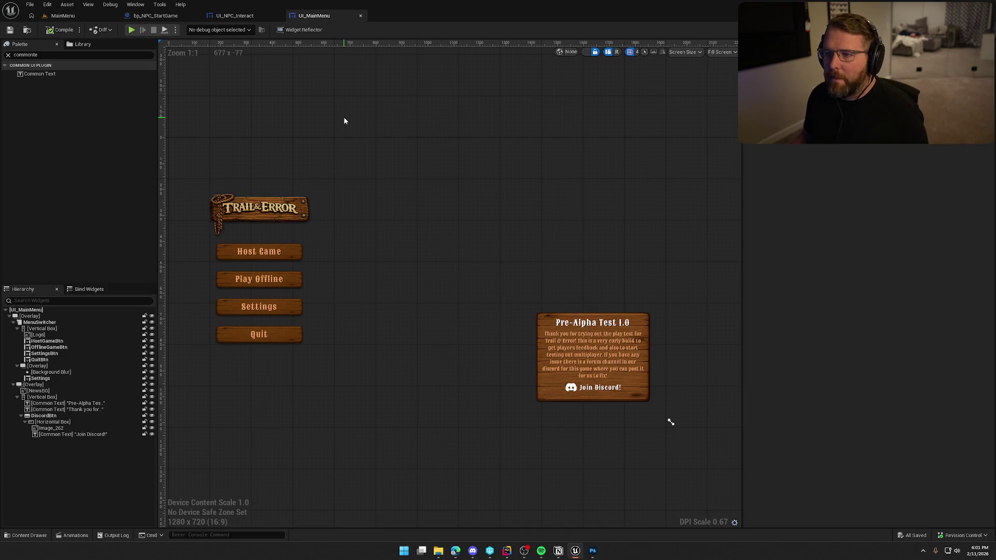
pyautogui.click(605, 344)
pyautogui.click(605, 345)
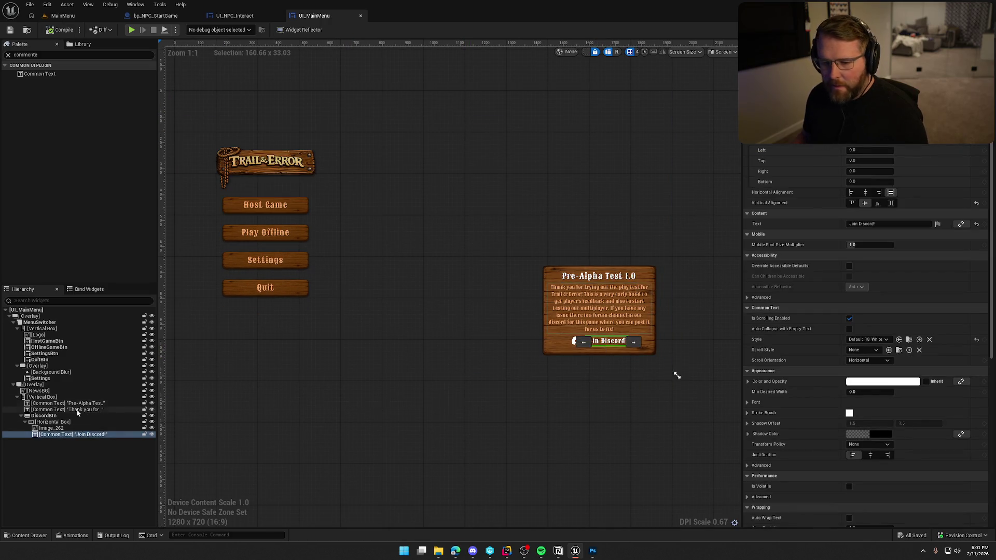
pyautogui.scroll(-10, 881, 363)
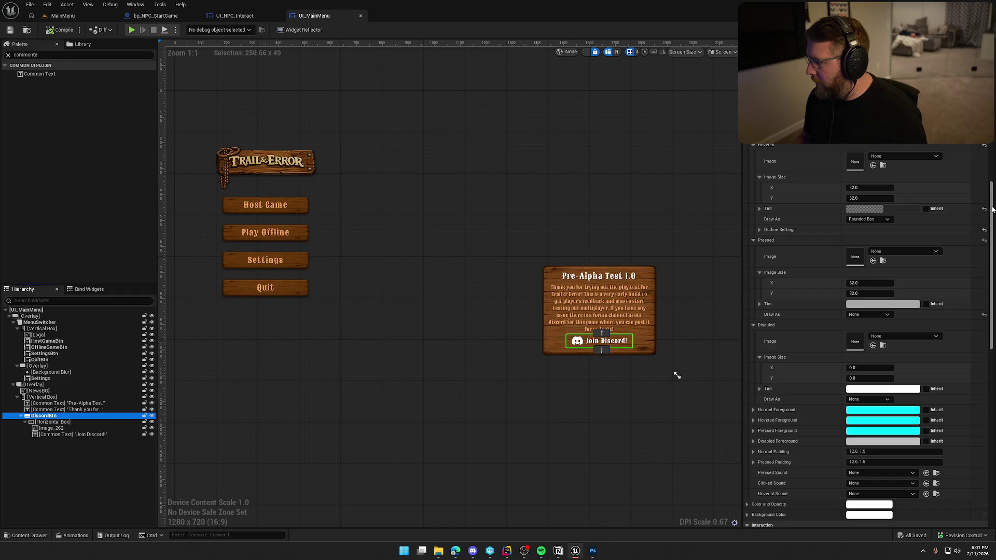
pyautogui.scroll(-10, 890, 401)
pyautogui.click(872, 480)
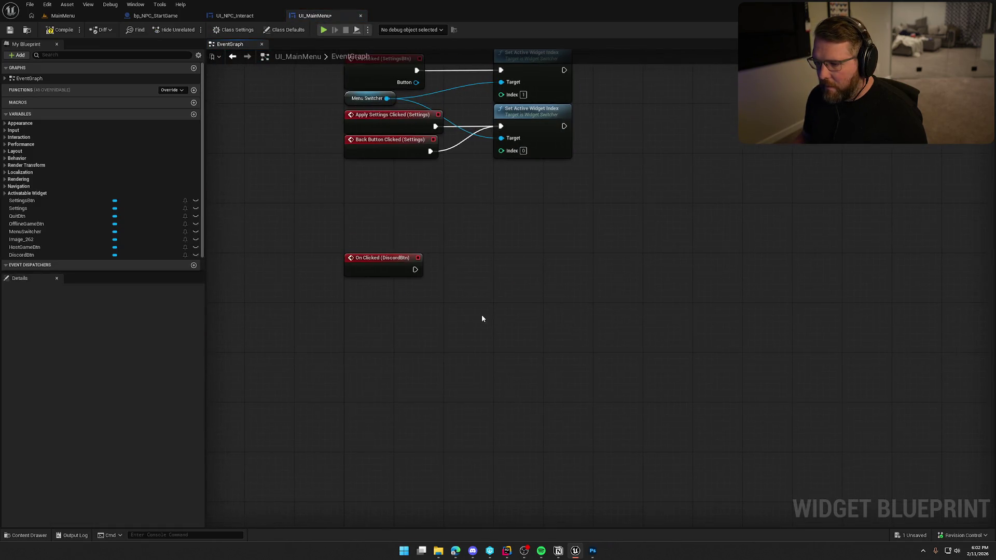
# - Connect a Launch URL node to the Discord button's On Clicked event
pyautogui.moveTo(418, 269); pyautogui.dragTo(473, 267)
pyautogui.write('open')
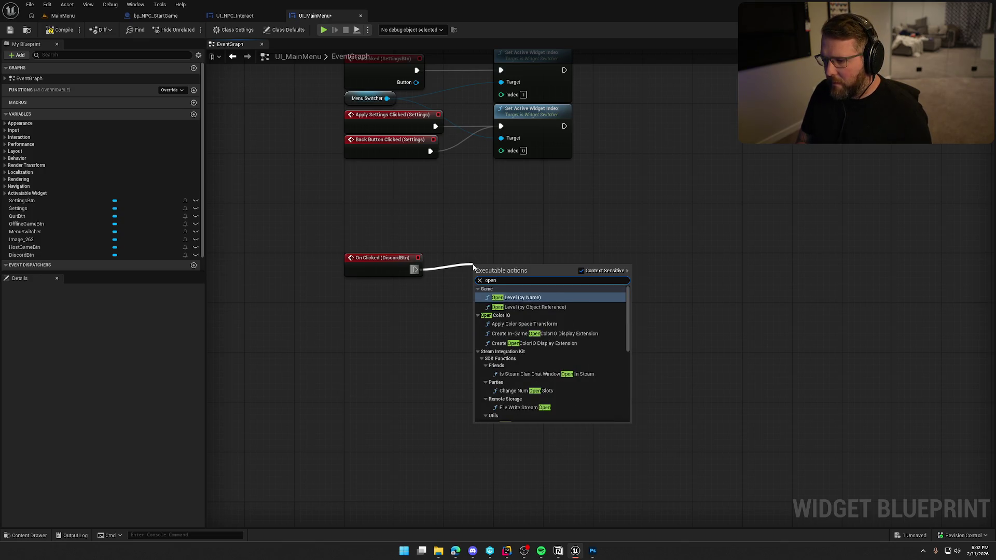
pyautogui.press('BackSpace')
pyautogui.press('BackSpace')
pyautogui.press('BackSpace')
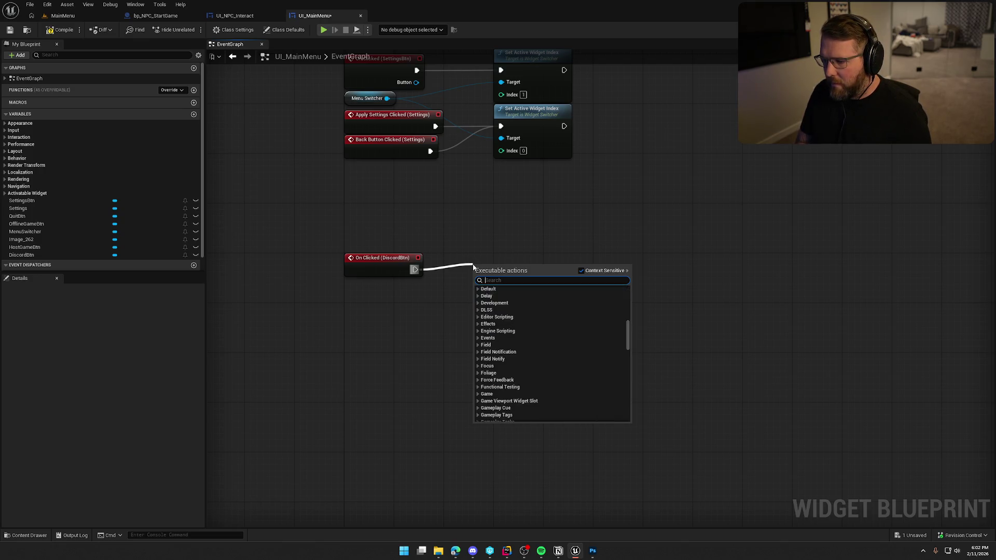
pyautogui.write('url')
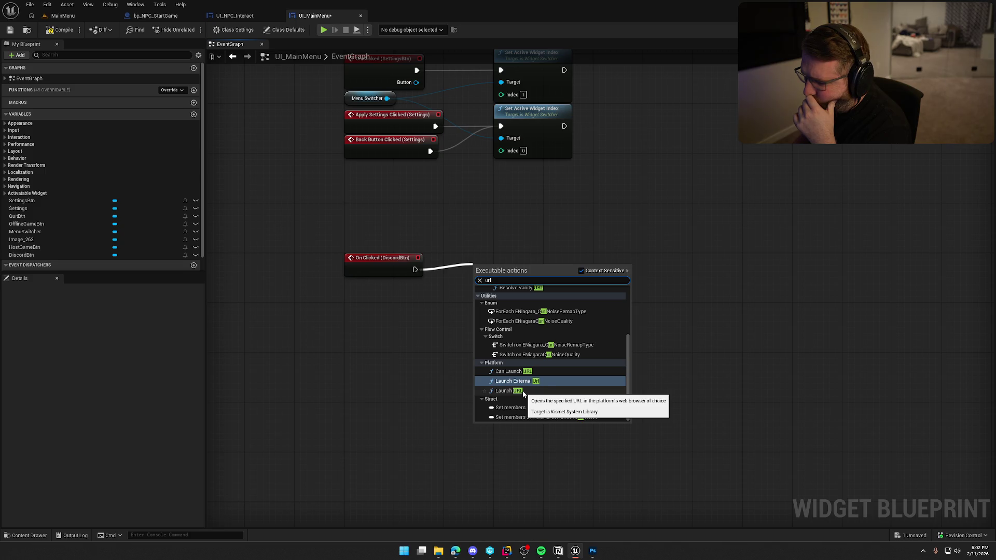
pyautogui.click(521, 390)
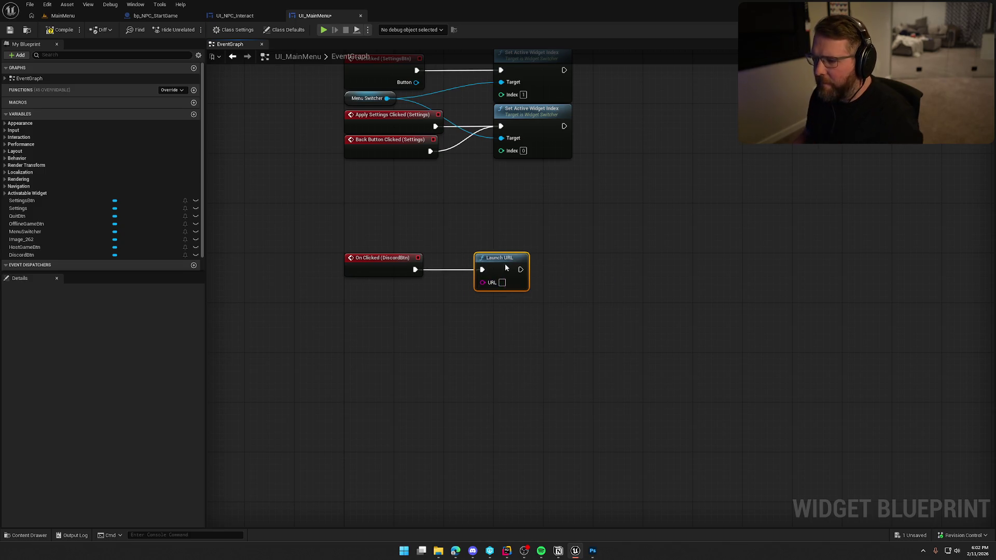
pyautogui.click(578, 358)
# - Paste the Discord invite link into the Launch URL node's URL and tidy the node
pyautogui.hotkey('alt', 'Tab')
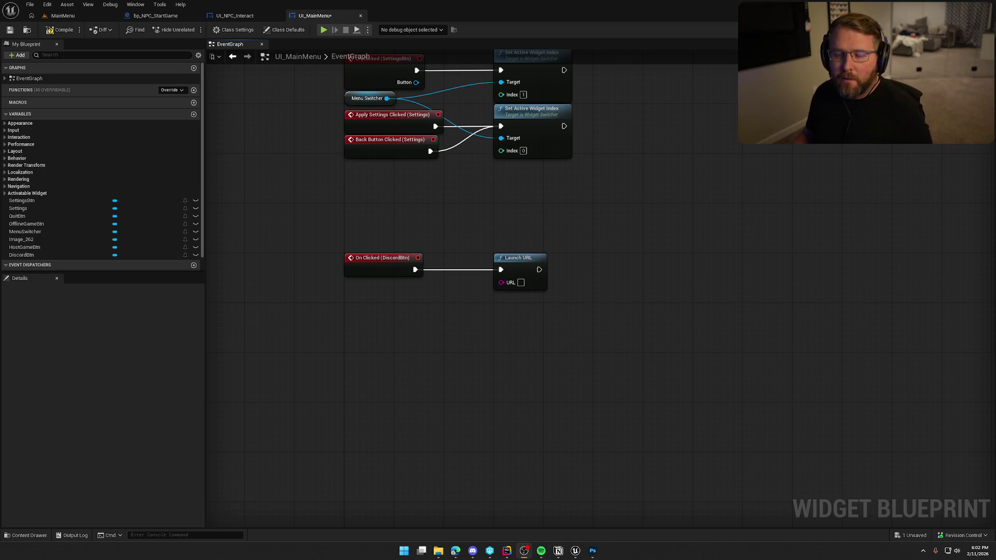
pyautogui.click(520, 283)
pyautogui.write('https://discord.gg/Xgck5gNpFE')
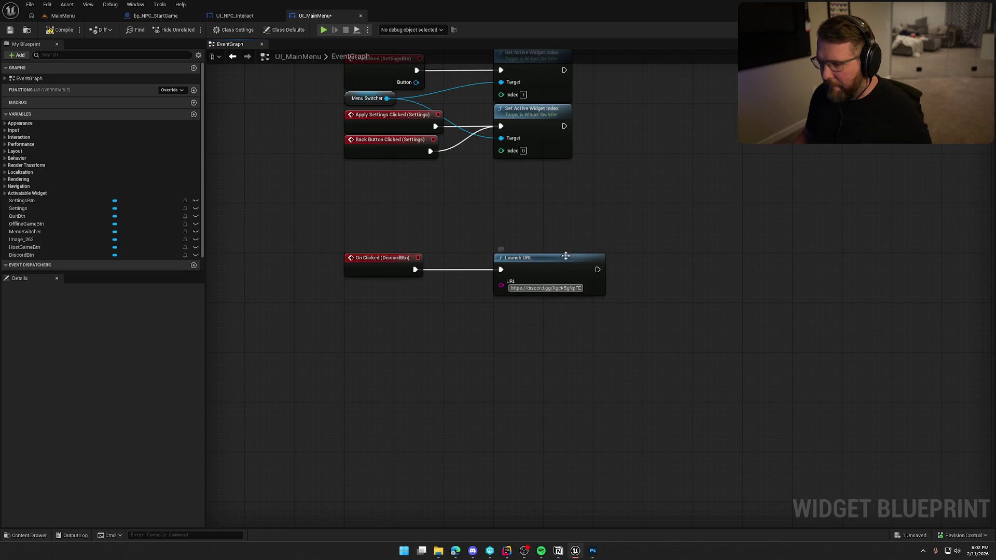
pyautogui.moveTo(568, 263); pyautogui.dragTo(517, 266)
pyautogui.click(465, 208)
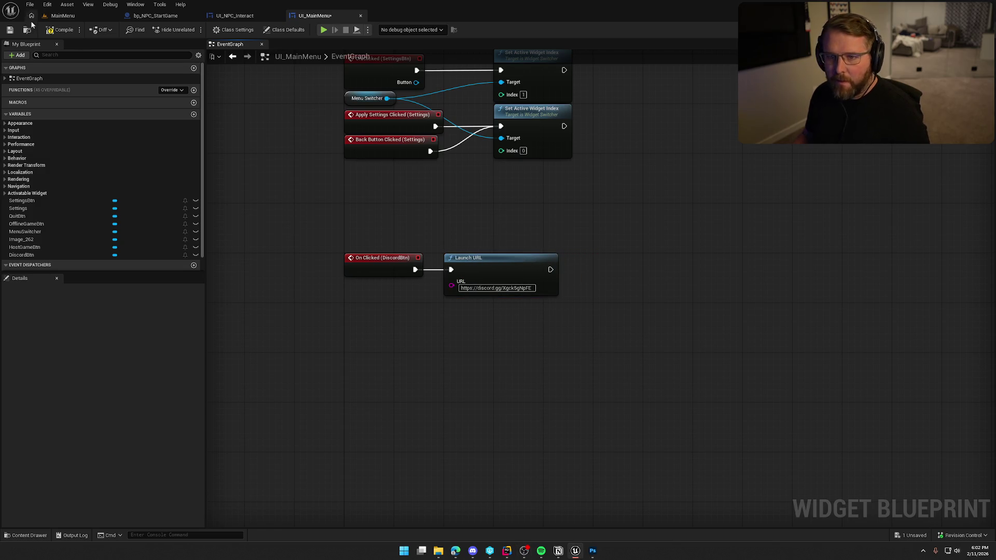
pyautogui.click(73, 17)
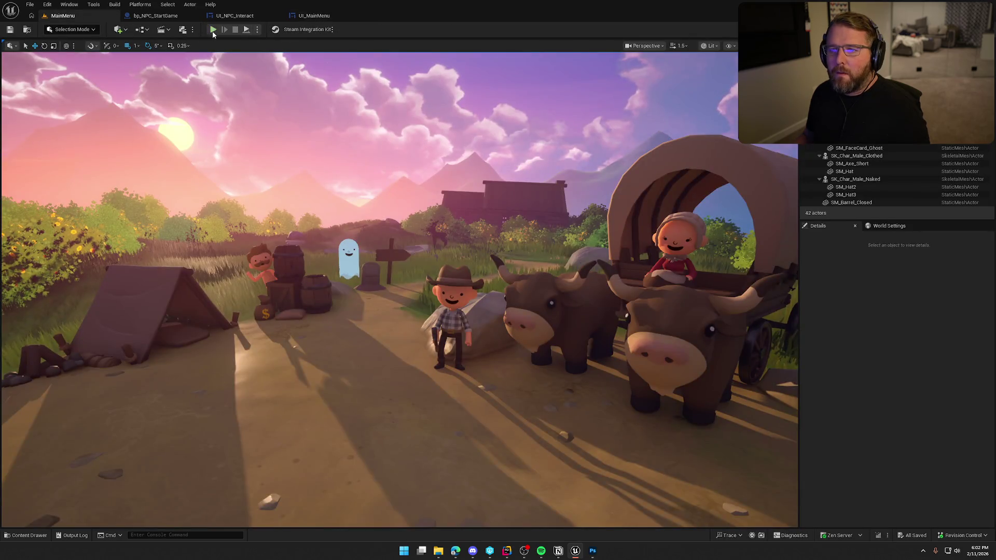
# - Play-test the main menu with its Join Discord panel, then quit back to UI_MainMenu
pyautogui.click(213, 28)
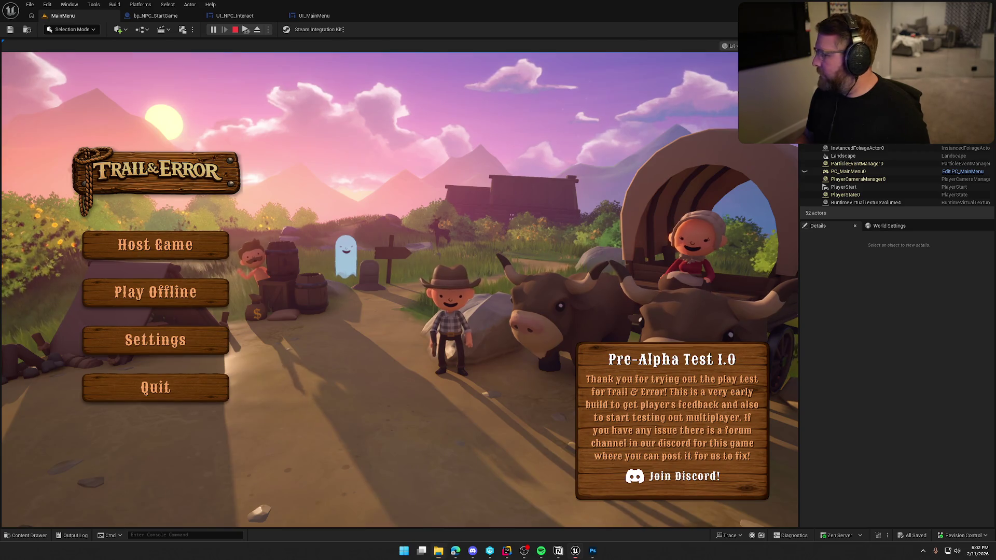
pyautogui.click(177, 399)
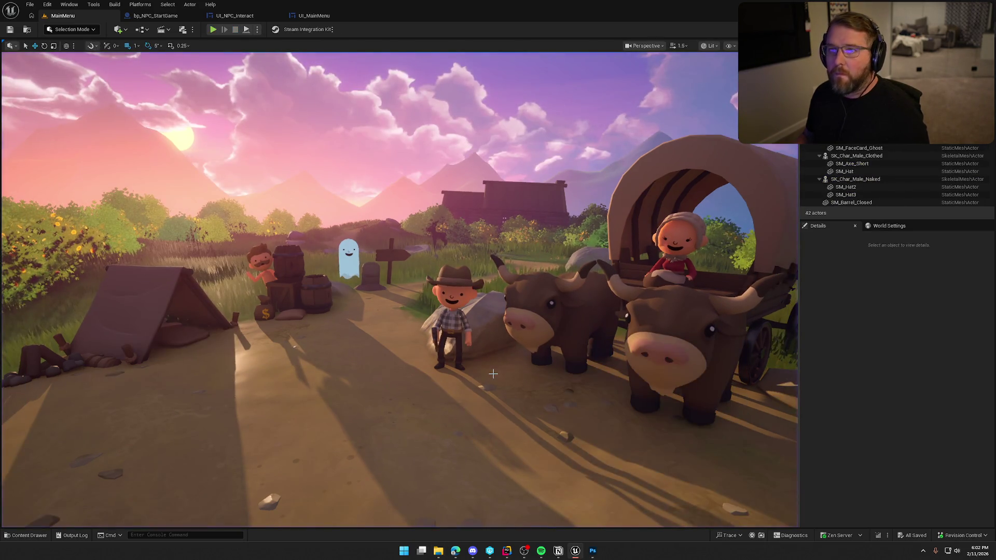
pyautogui.click(313, 16)
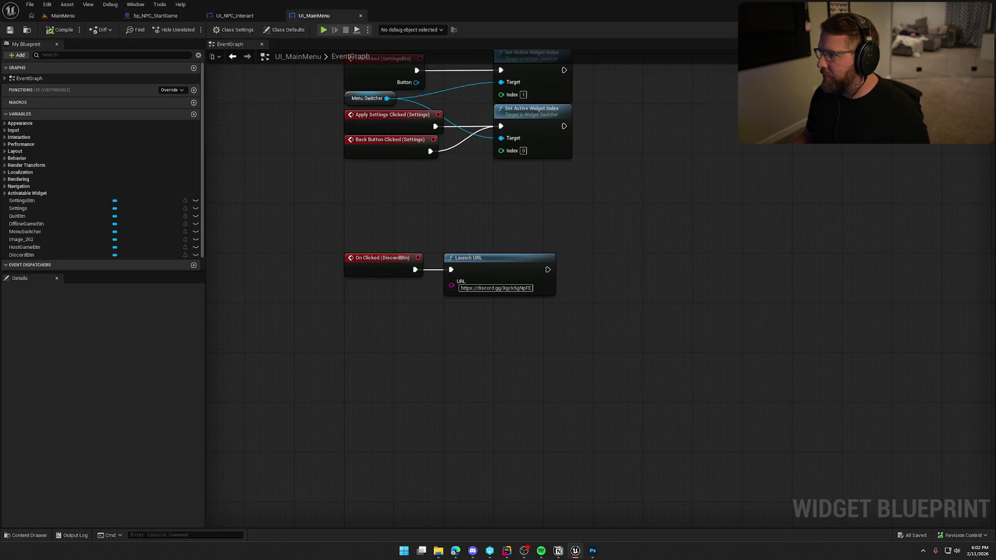
# - Set the Discord button's bottom padding to 0 and save UI_MainMenu
pyautogui.click(969, 29)
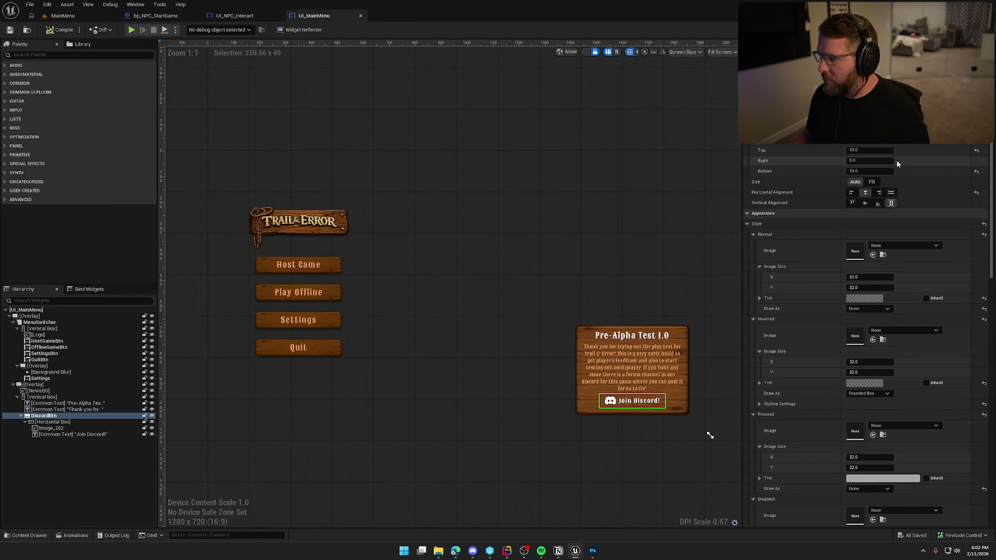
pyautogui.write('0')
pyautogui.press('Return')
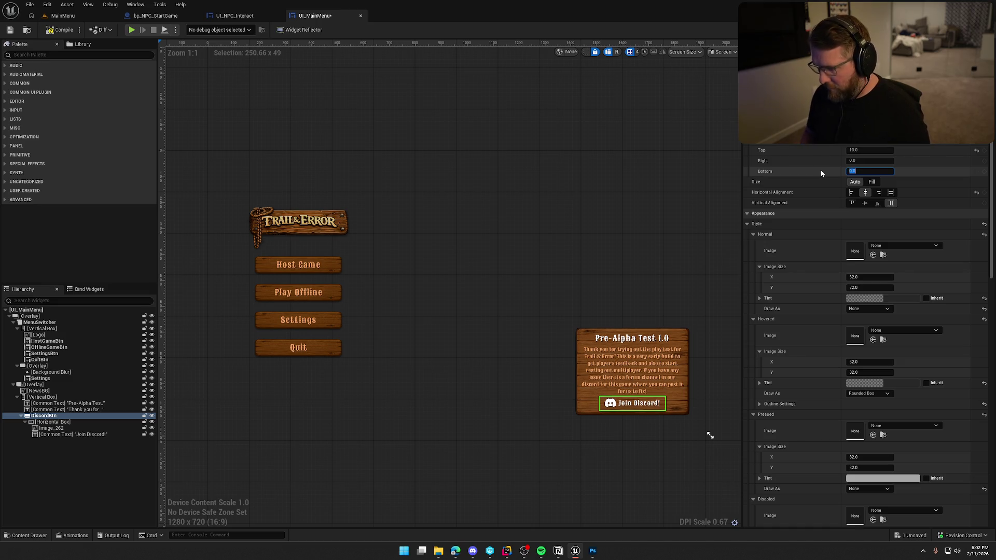
pyautogui.click(532, 442)
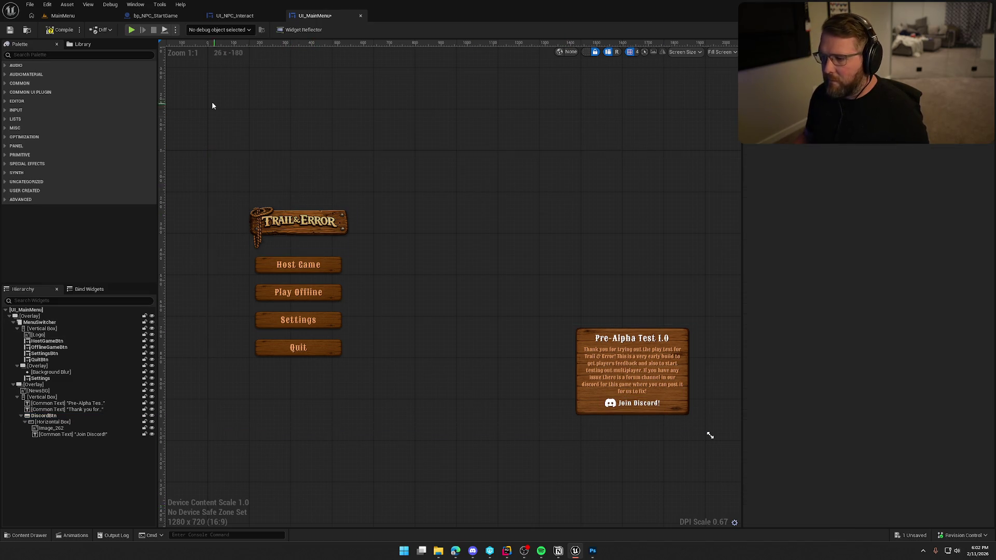
pyautogui.hotkey('ctrl', 's')
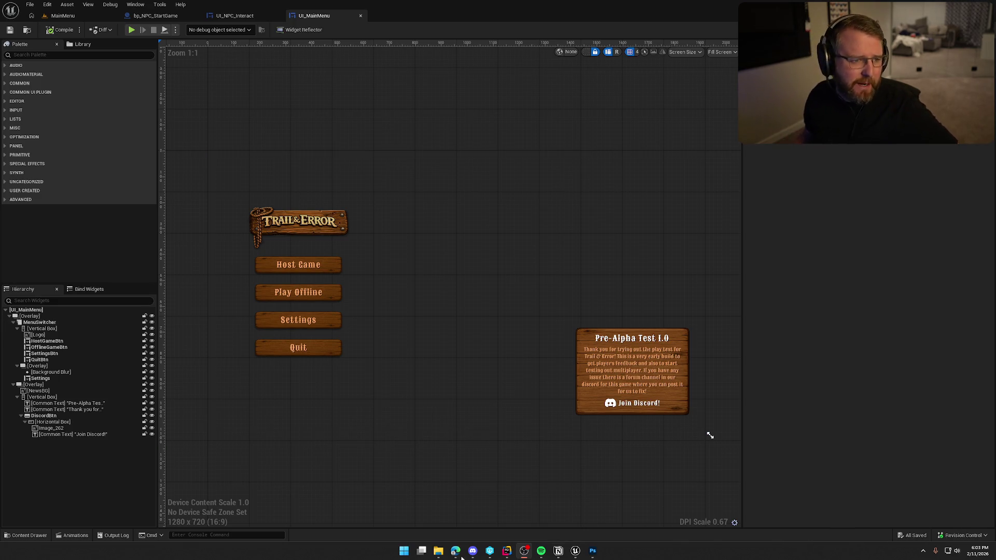
# - Check the browser, then close the UI_MainMenu editor
pyautogui.hotkey('alt', 'Tab')
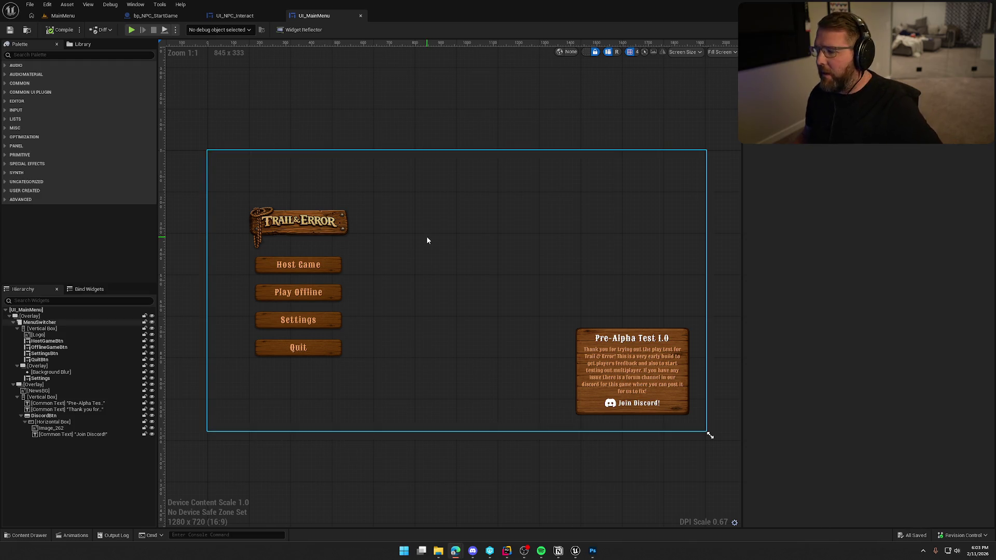
pyautogui.click(475, 93)
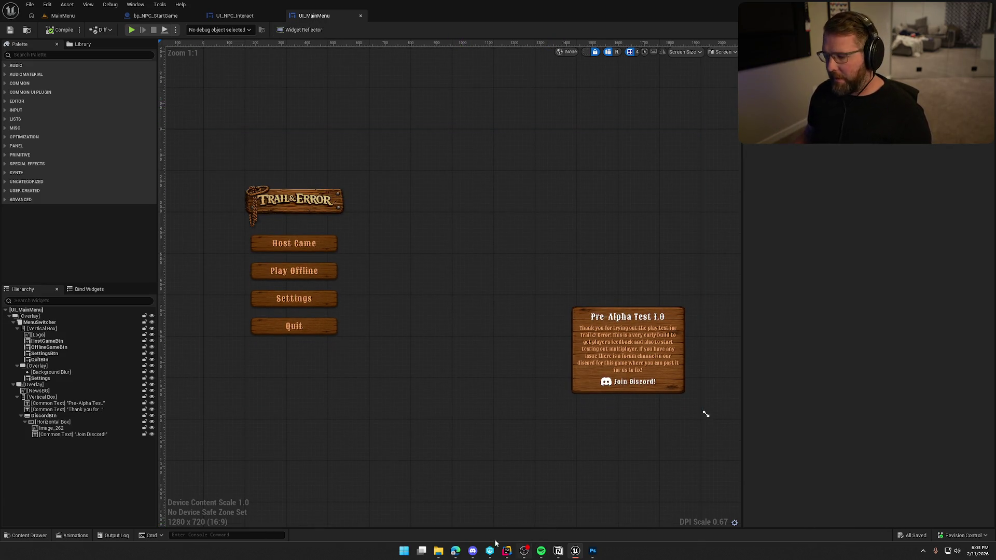
pyautogui.moveTo(507, 551)
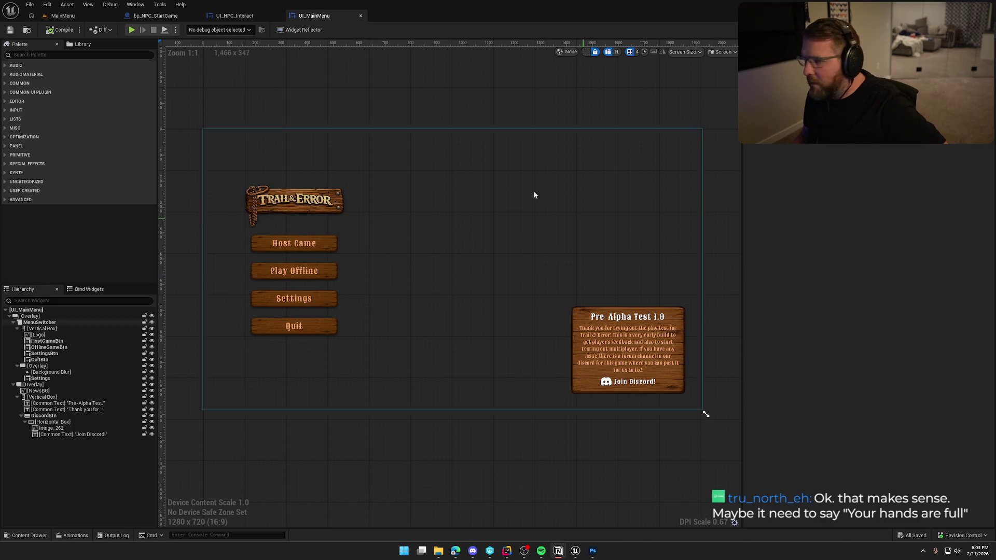
pyautogui.middleClick(316, 15)
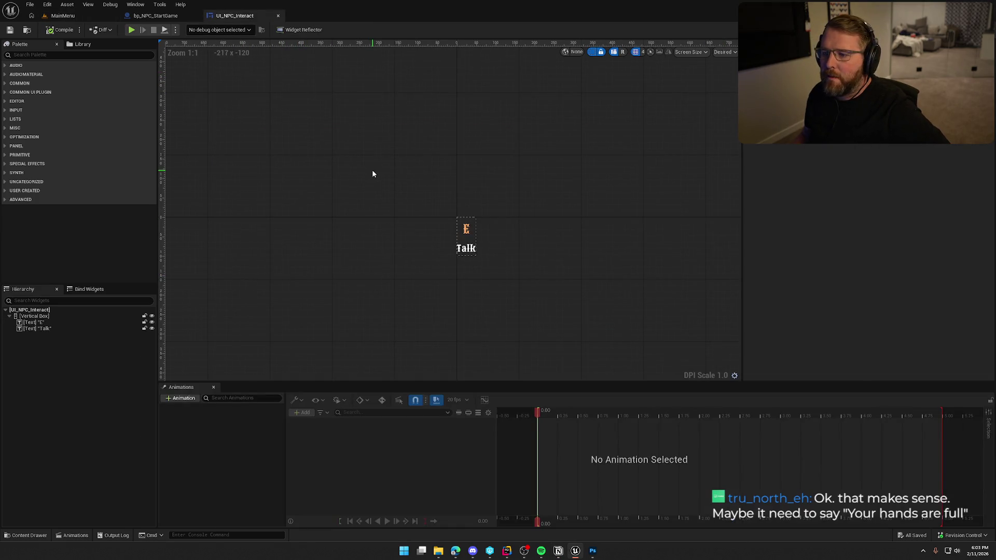
# - Close the bp_NPC_StartGame and UI_NPC_Interact editors and bring up the Content Drawer
pyautogui.middleClick(166, 15)
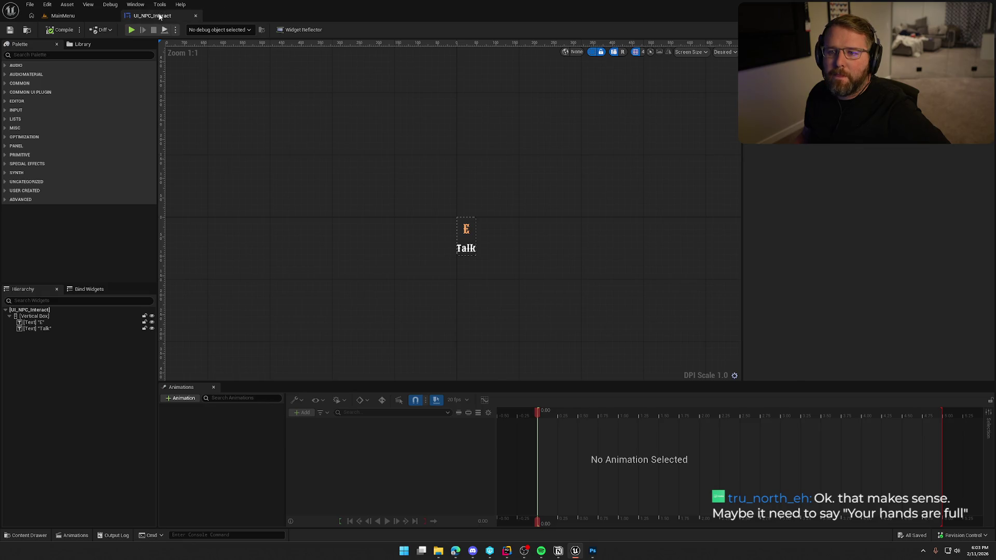
pyautogui.middleClick(163, 15)
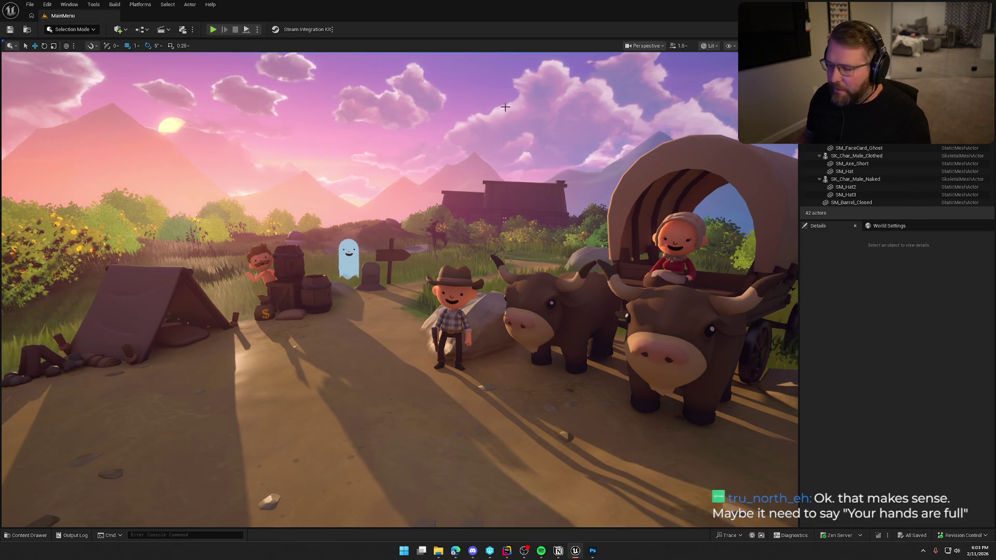
pyautogui.hotkey('ctrl', 'space')
pyautogui.keyDown('ctrl'); pyautogui.click(25, 446); pyautogui.keyUp('ctrl')
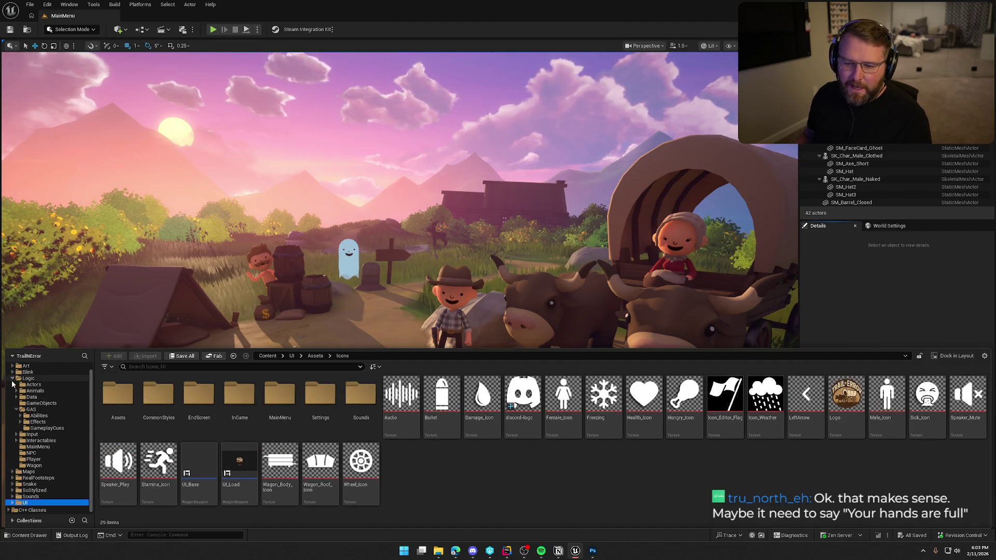
pyautogui.click(13, 378)
# - Open the TrailMap level from the Maps folder and close the Content Drawer
pyautogui.click(46, 393)
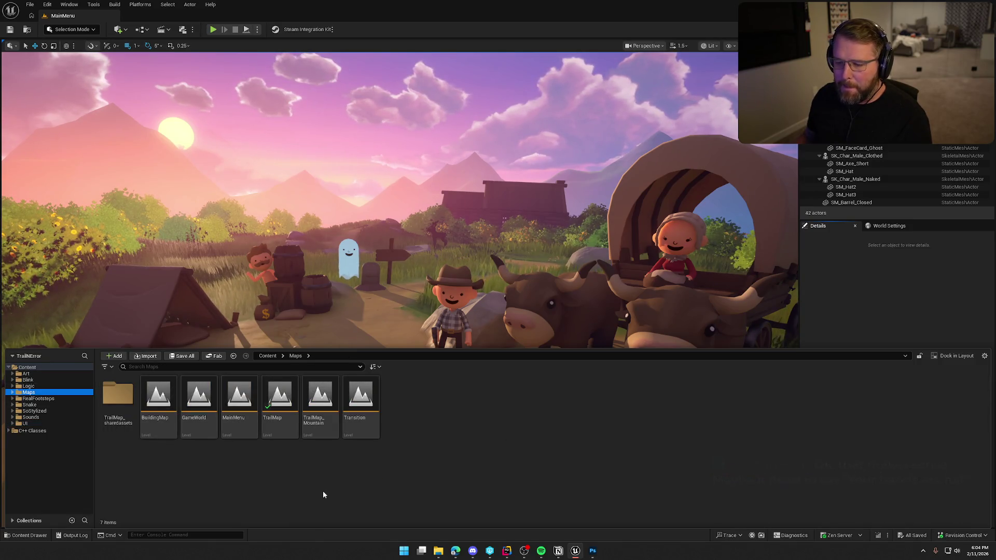
pyautogui.click(280, 399)
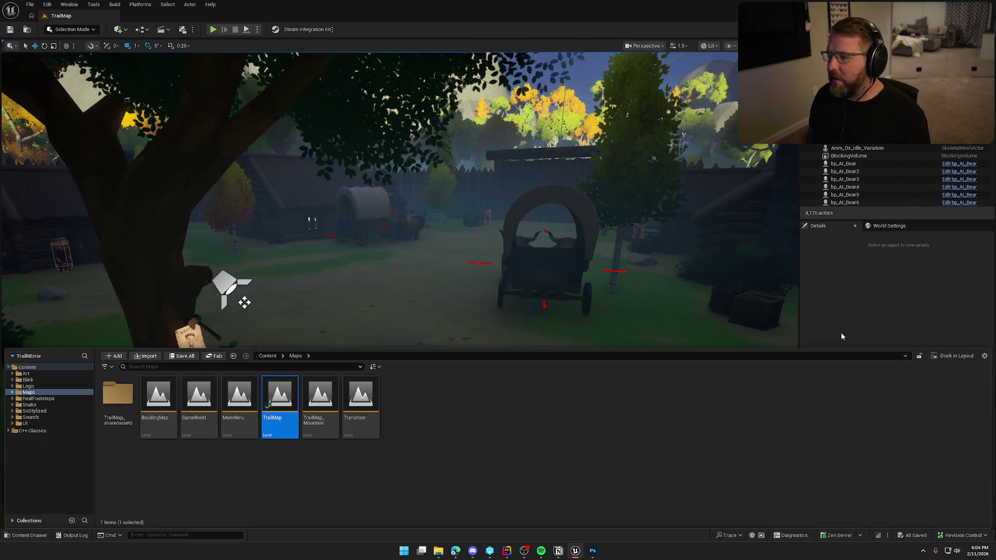
pyautogui.click(886, 301)
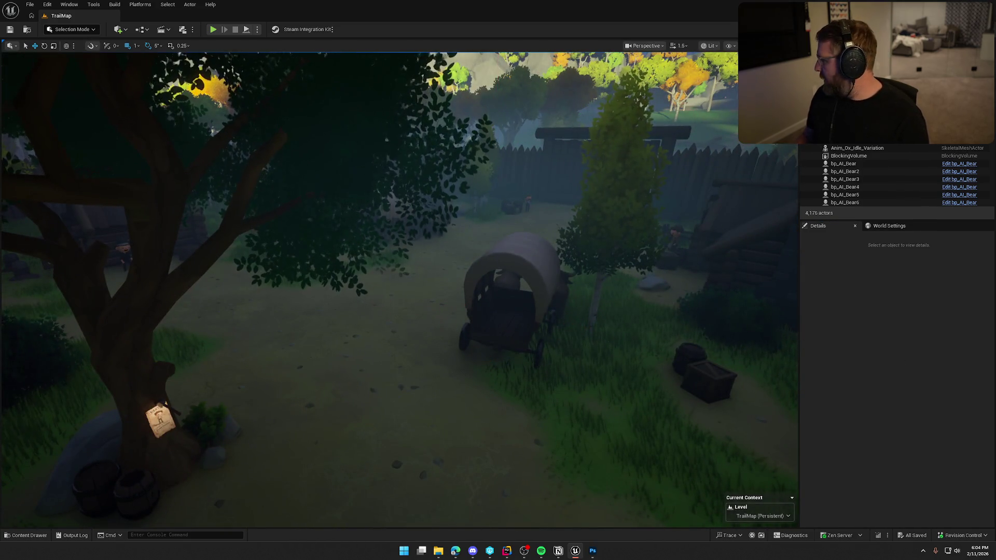
pyautogui.hotkey('alt', 'Tab')
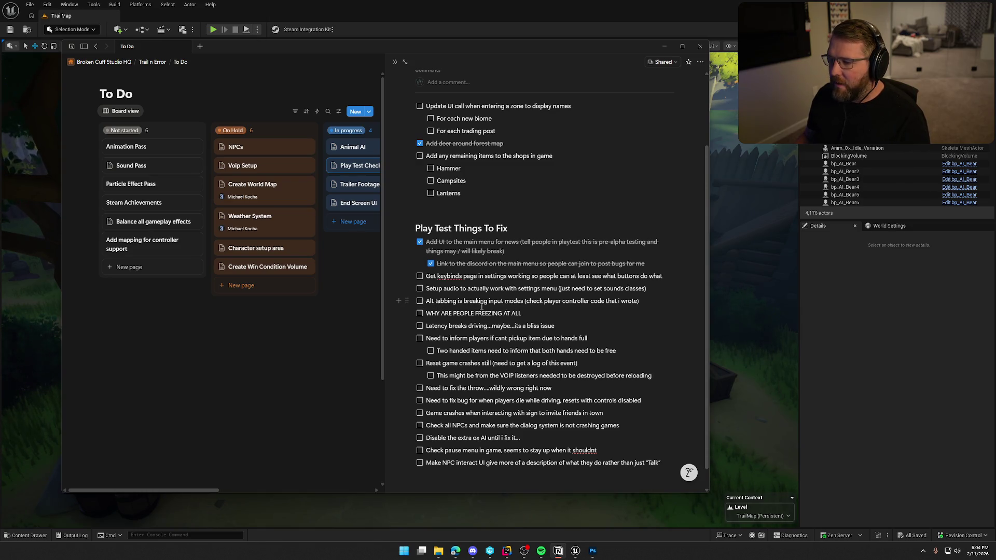
# - Dismiss the Notion to-do board and return to Rider's TrailNError solution
pyautogui.hotkey('alt', 'Tab')
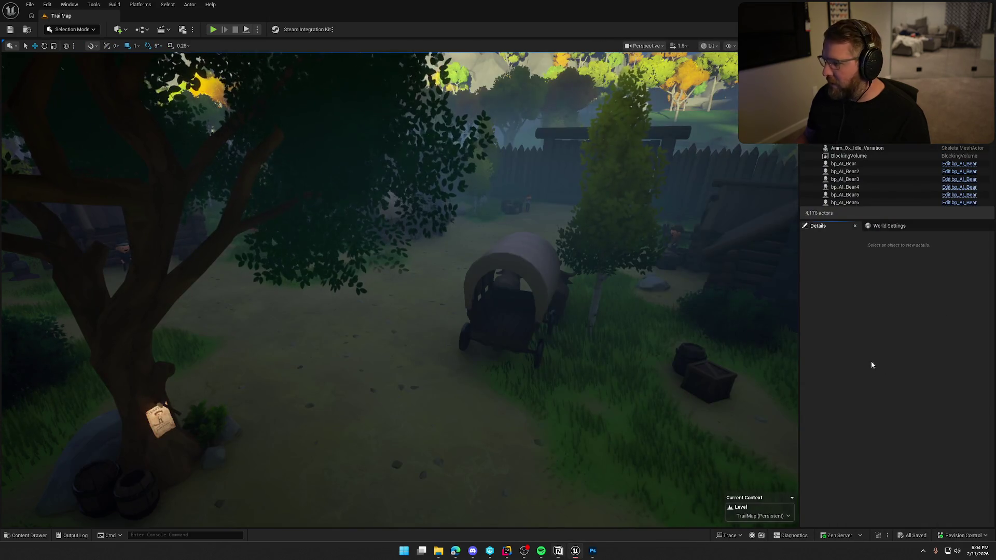
pyautogui.click(507, 550)
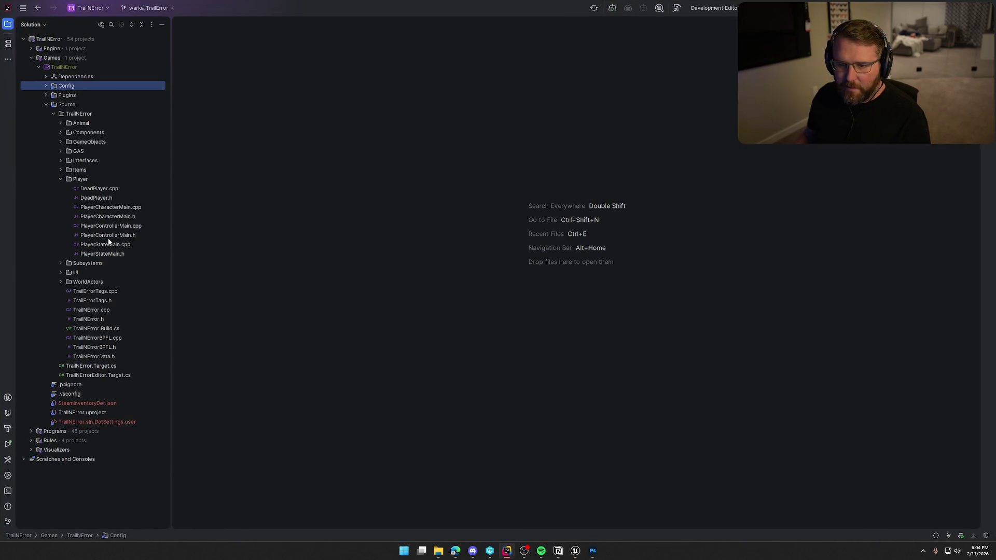
# - Open PlayerControllerMain.h and .cpp side by side with the project tree hidden
pyautogui.doubleClick(113, 233)
pyautogui.doubleClick(113, 227)
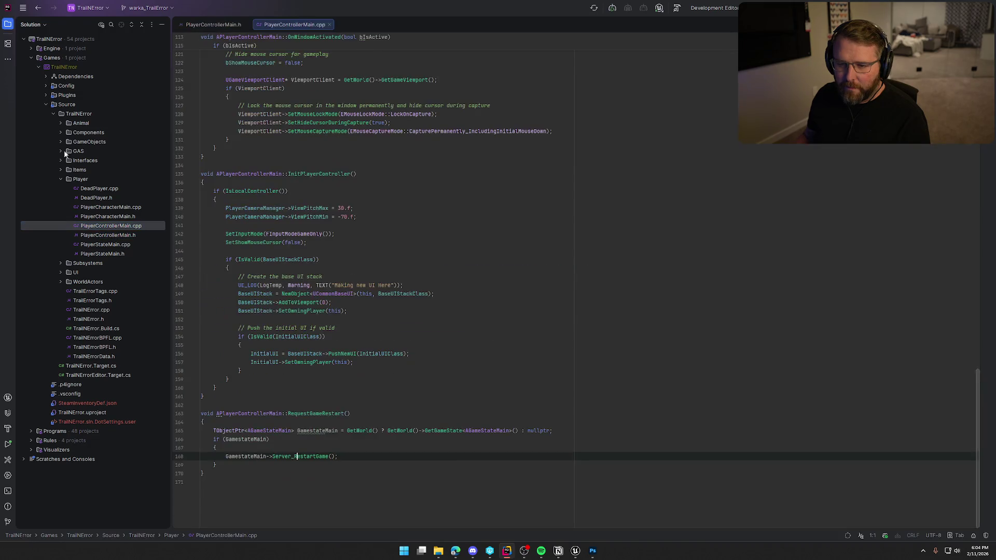
pyautogui.hotkey('alt', '1')
pyautogui.moveTo(138, 24); pyautogui.dragTo(855, 155)
pyautogui.scroll(5, 682, 293)
# - Locate the OnWindowActivated definition and its body in PlayerControllerMain.cpp
pyautogui.click(596, 269)
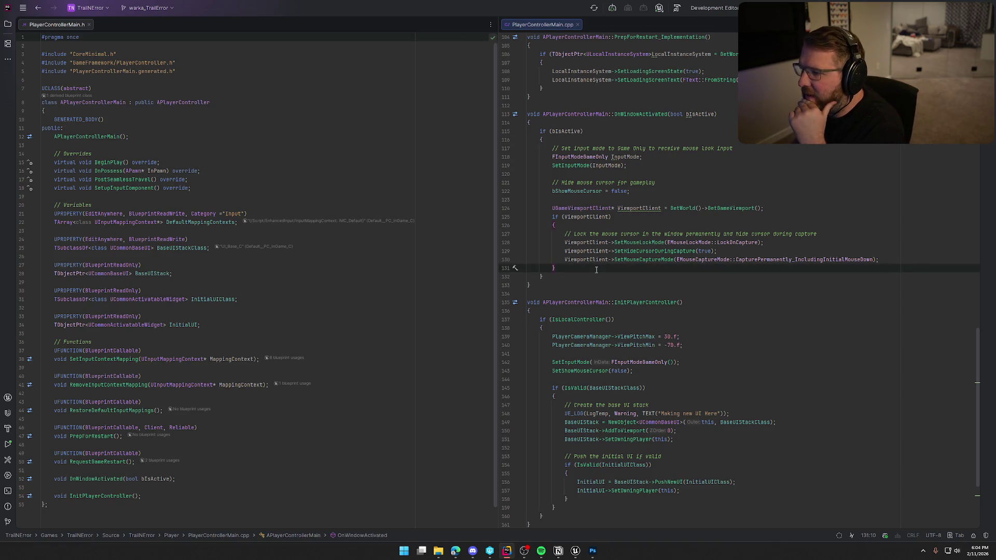
pyautogui.click(641, 114)
pyautogui.scroll(4, 741, 224)
pyautogui.scroll(15, 747, 249)
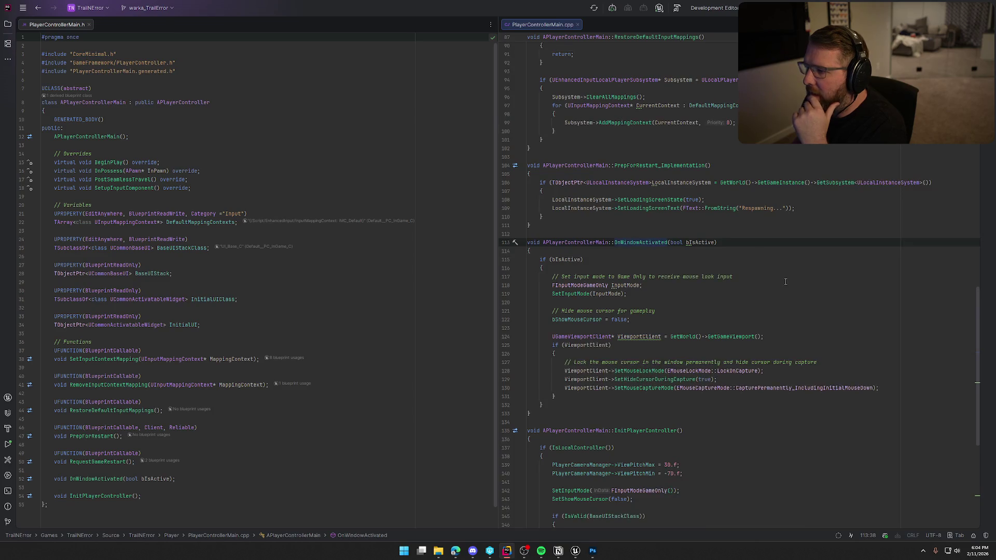
pyautogui.scroll(-4, 762, 302)
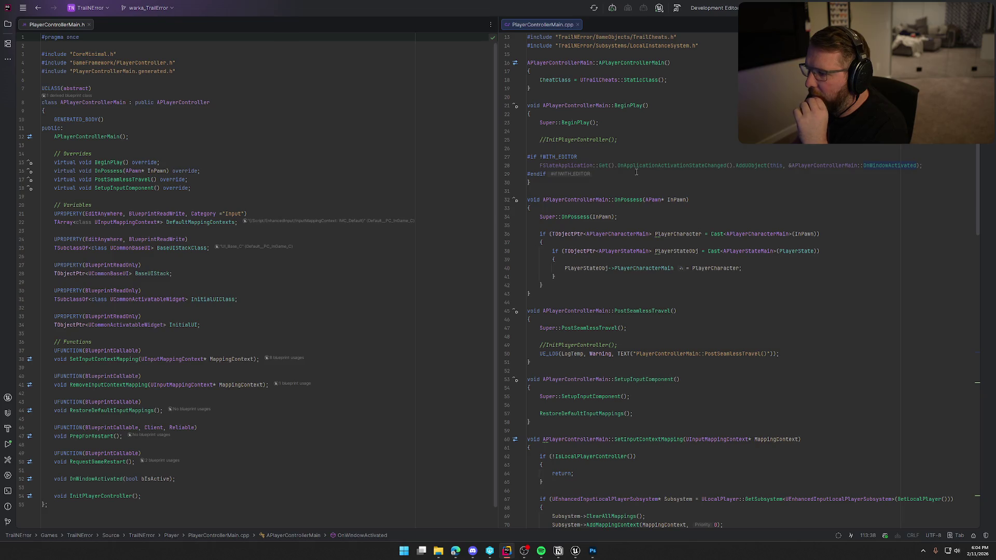
pyautogui.keyDown('ctrl'); pyautogui.click(903, 166); pyautogui.keyUp('ctrl')
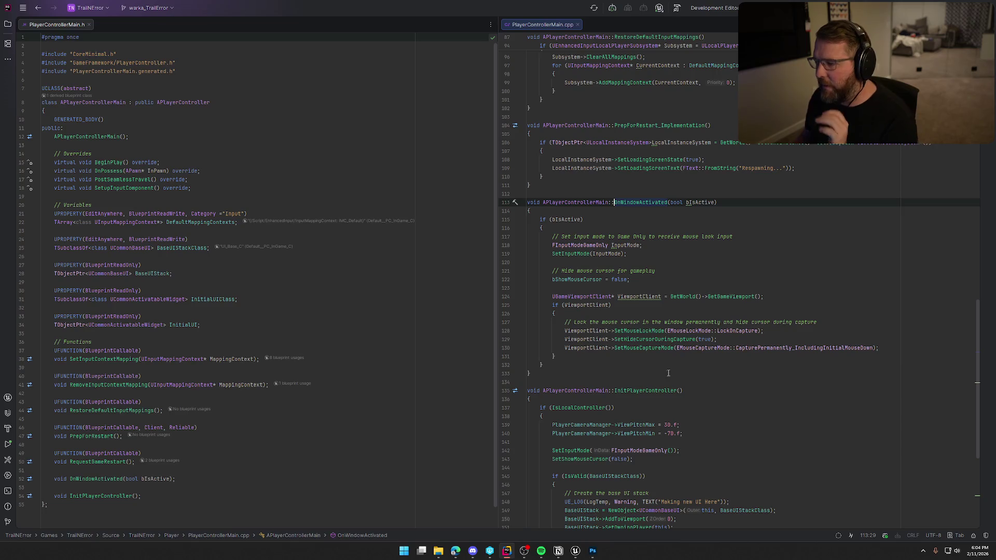
pyautogui.click(603, 355)
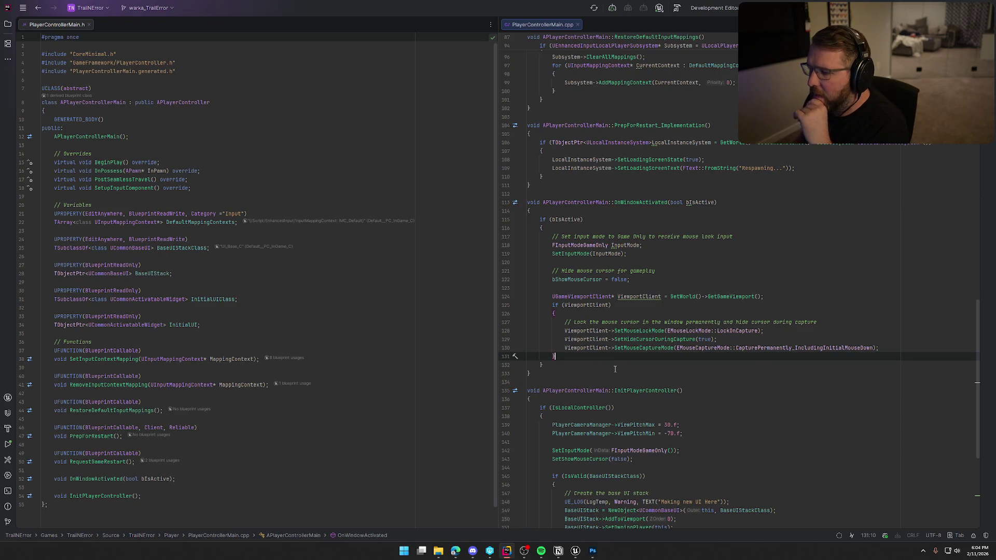
pyautogui.scroll(-1, 616, 368)
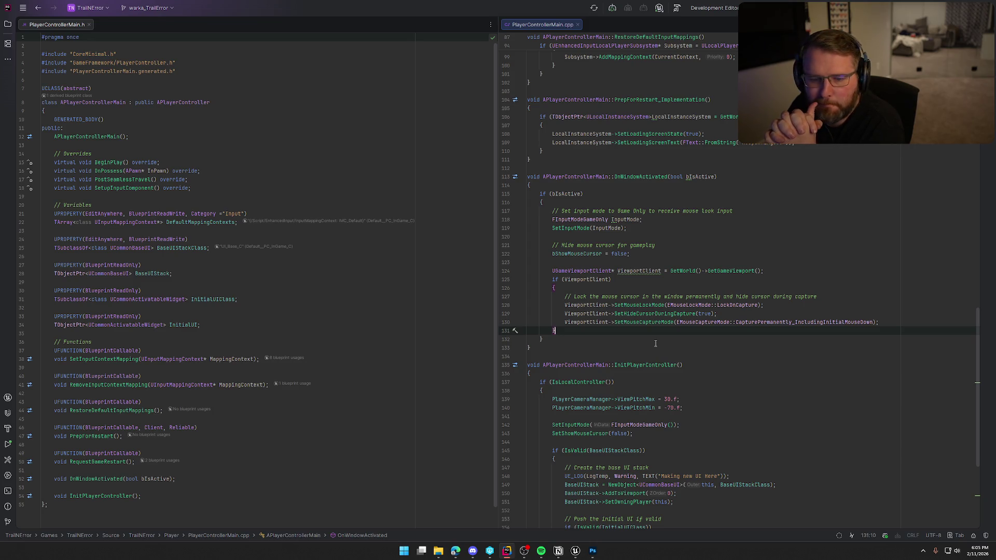
# - Block-comment the bIsActive block on lines 115–132, then bring Notion's to-do board forward
pyautogui.click(616, 343)
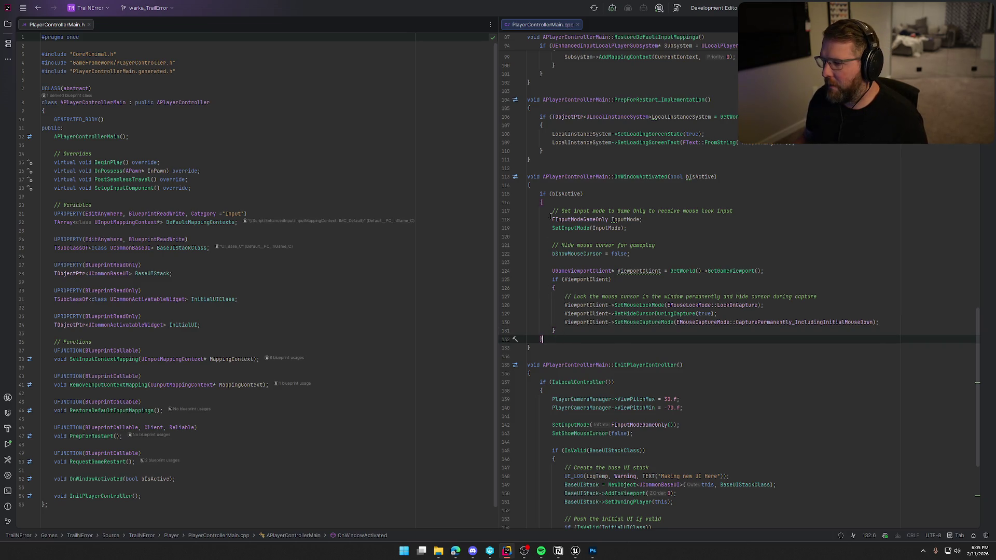
pyautogui.keyDown('shift'); pyautogui.click(541, 193); pyautogui.keyUp('shift')
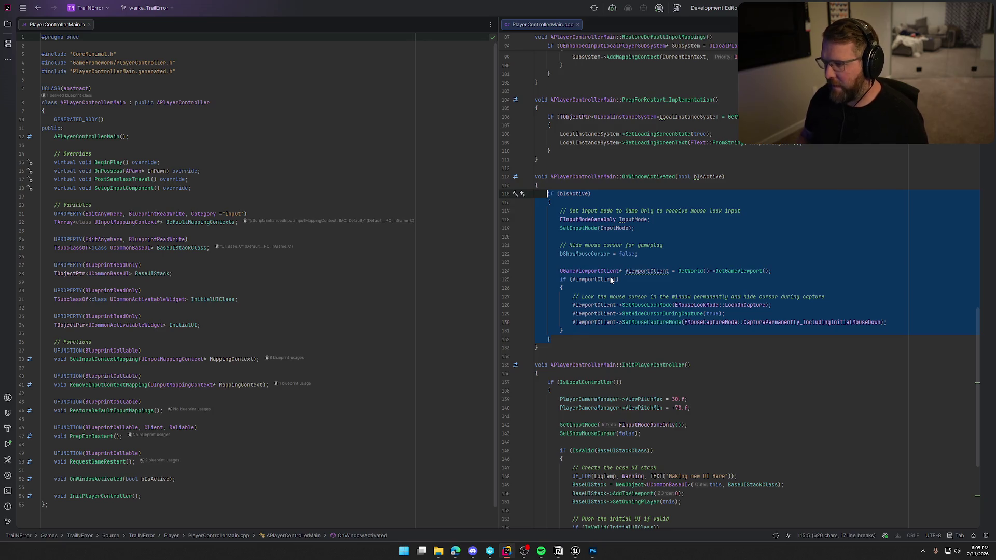
pyautogui.hotkey('ctrl', 'shift', '/')
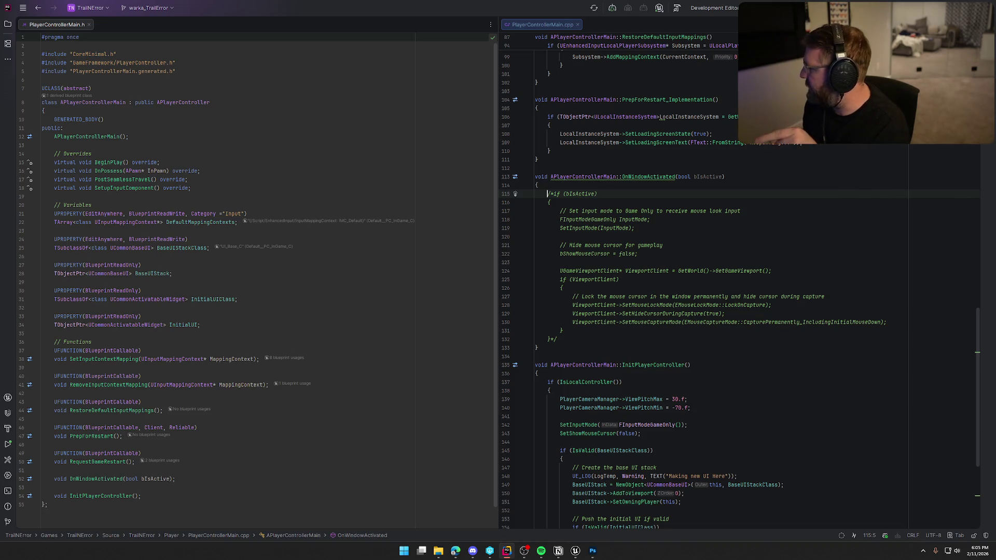
pyautogui.hotkey('alt', 'Tab')
pyautogui.moveTo(577, 60); pyautogui.dragTo(478, 50)
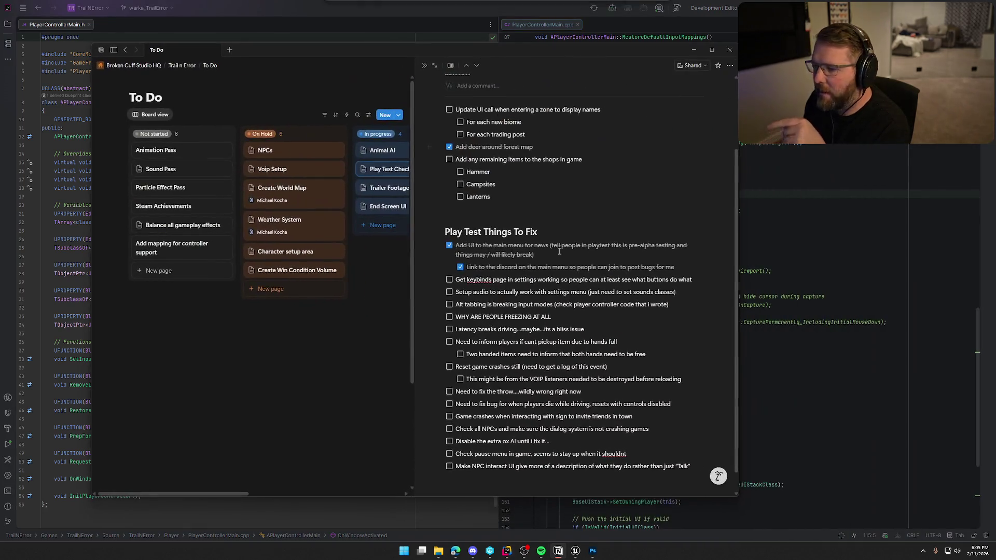
# - Check off the alt-tabbing input-modes bug in the Play Test Things To Fix list
pyautogui.click(449, 304)
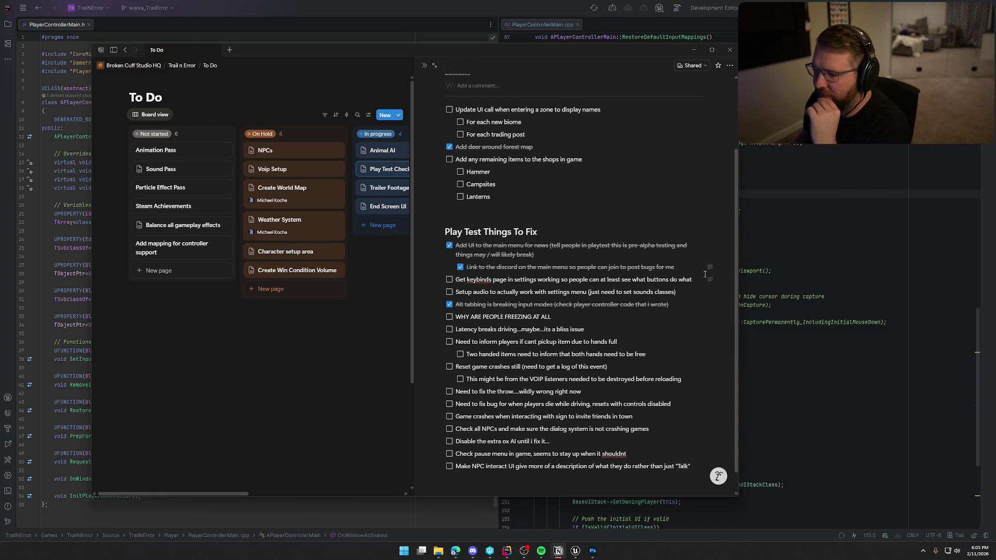
pyautogui.hotkey('alt', 'Tab')
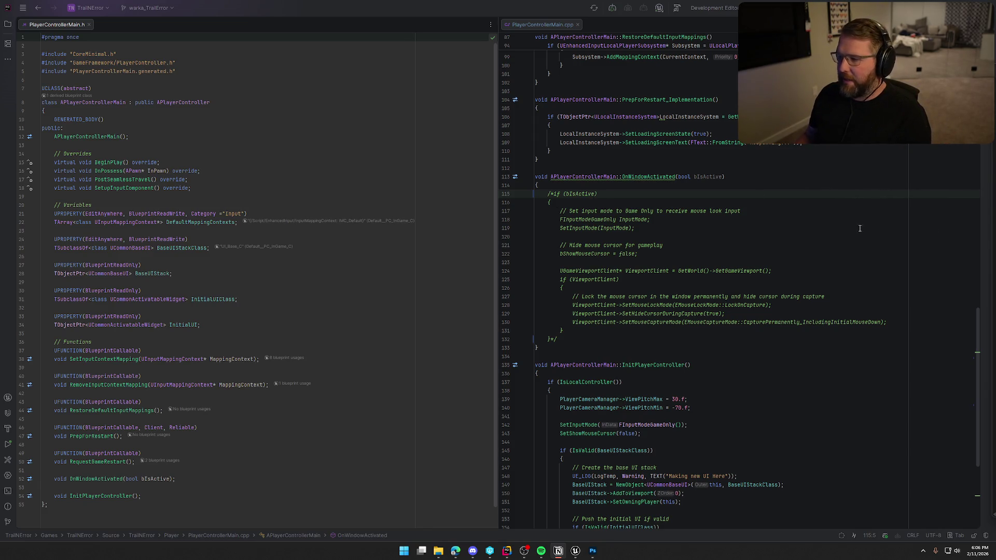
pyautogui.moveTo(995, 83)
pyautogui.mouseDown()
pyautogui.moveTo(530, 81)
pyautogui.moveTo(457, 66)
pyautogui.mouseUp()
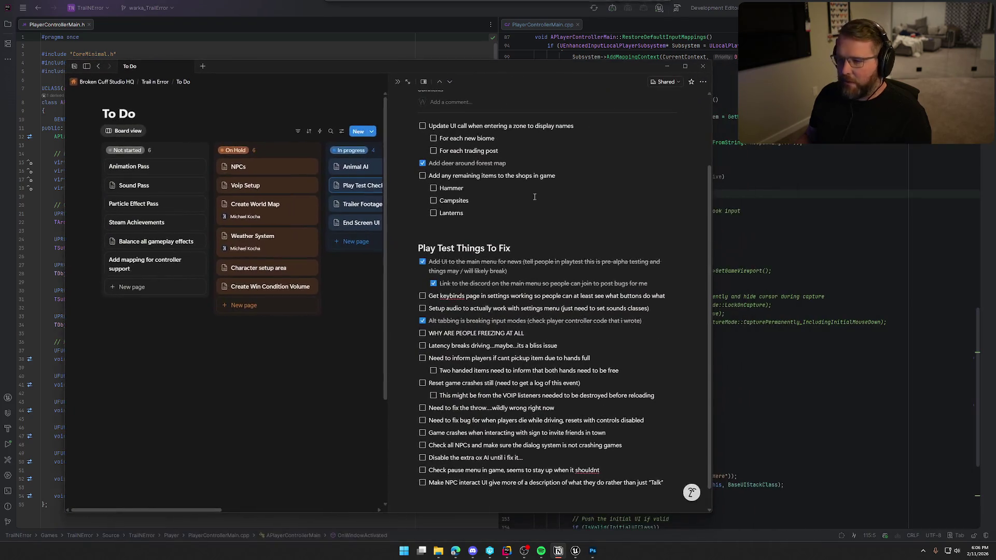
# - Check off 'WHY ARE PEOPLE FREEZING AT ALL' and bring Photoshop to the front
pyautogui.click(423, 333)
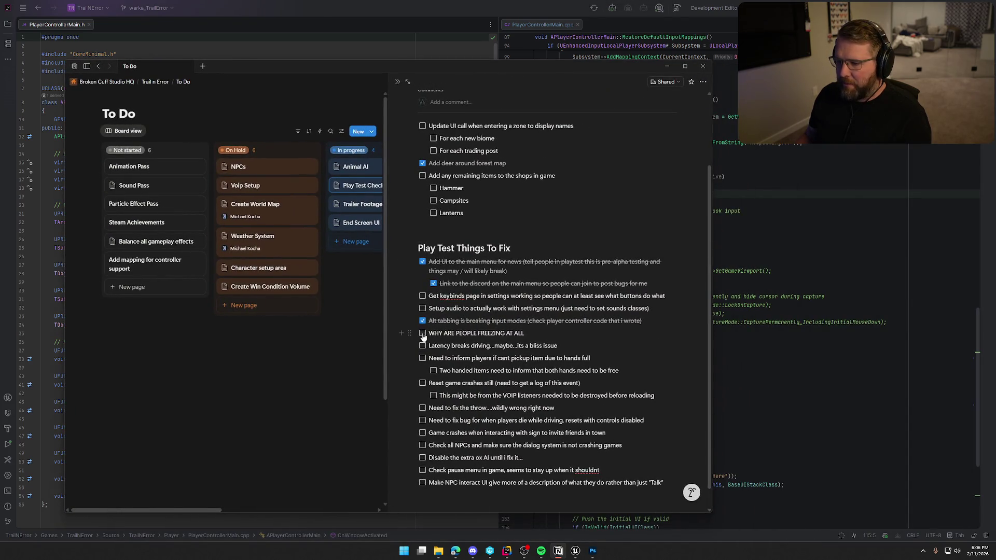
pyautogui.scroll(-1, 596, 389)
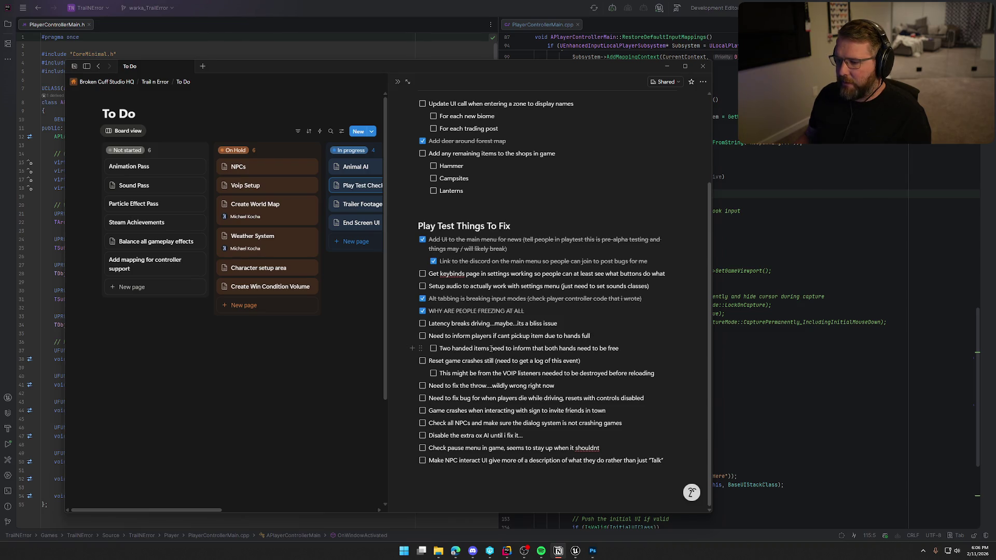
pyautogui.click(828, 192)
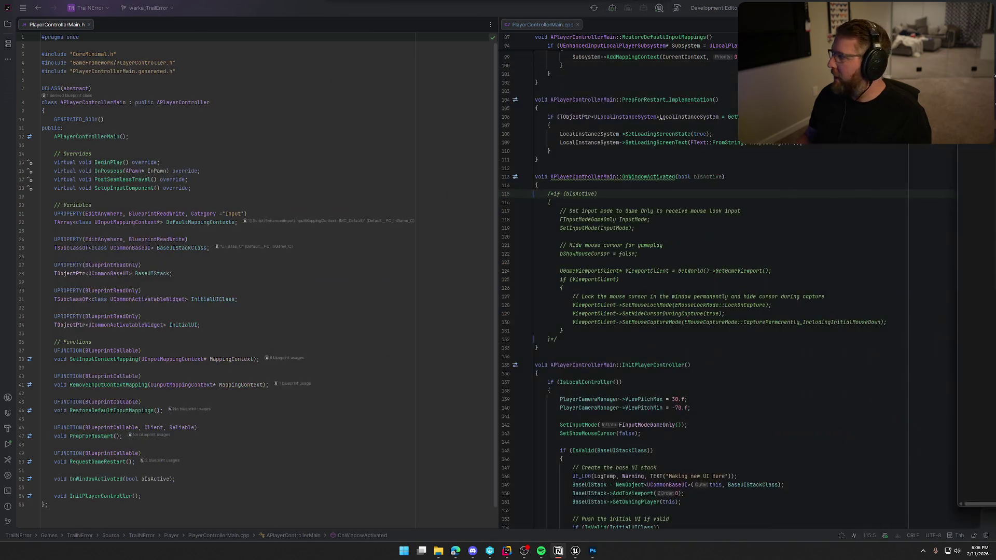
pyautogui.click(592, 550)
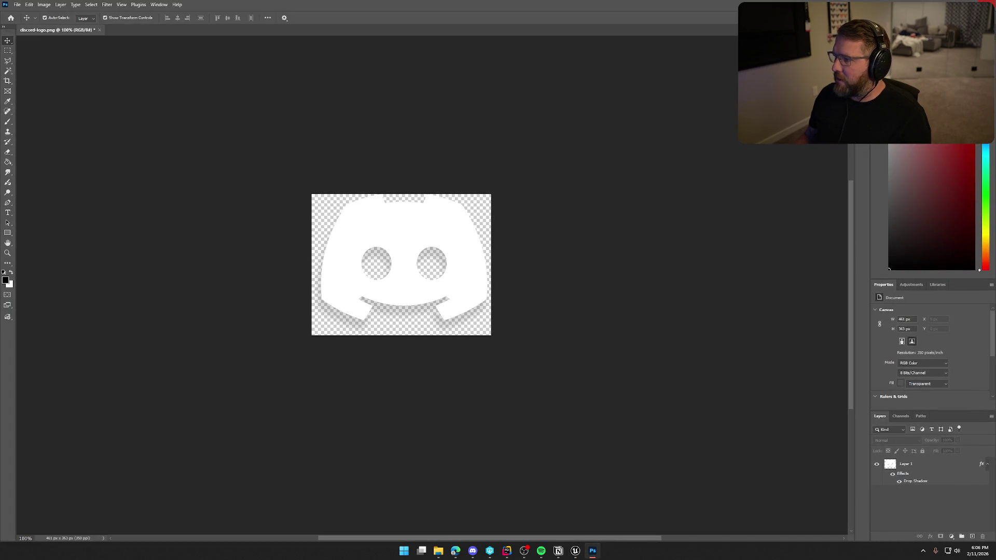
# - Close discord-logo.png, discarding its unsaved changes
pyautogui.hotkey('ctrl', 'w')
pyautogui.press('n')
pyautogui.scroll(-10, 613, 323)
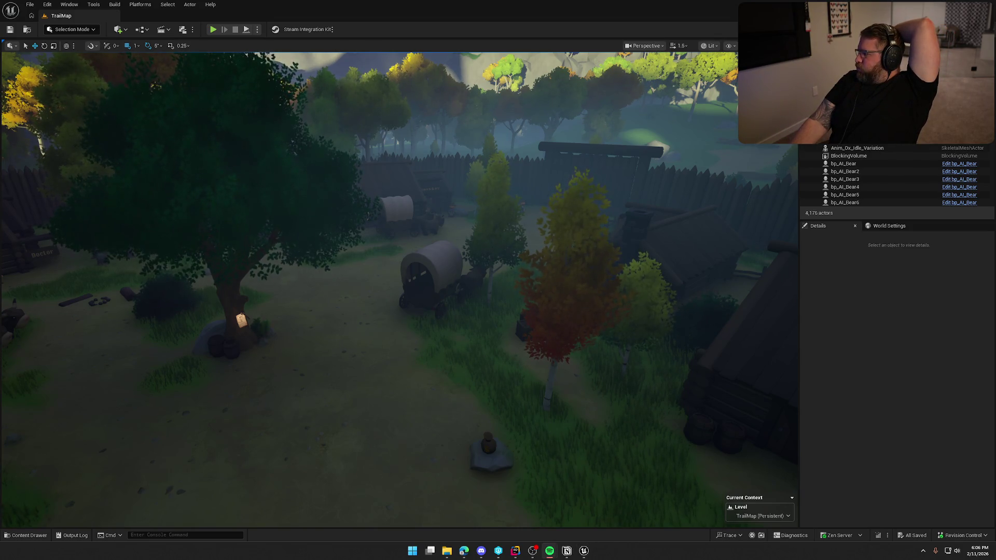
# - Focus the Unreal editor briefly, then return to Rider's PlayerControllerMain code
pyautogui.click(835, 351)
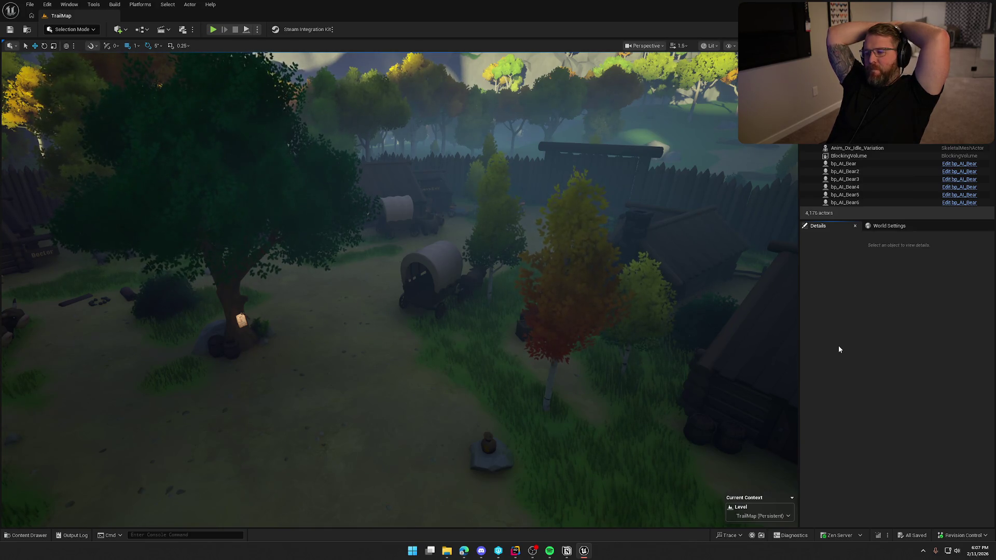
pyautogui.click(515, 551)
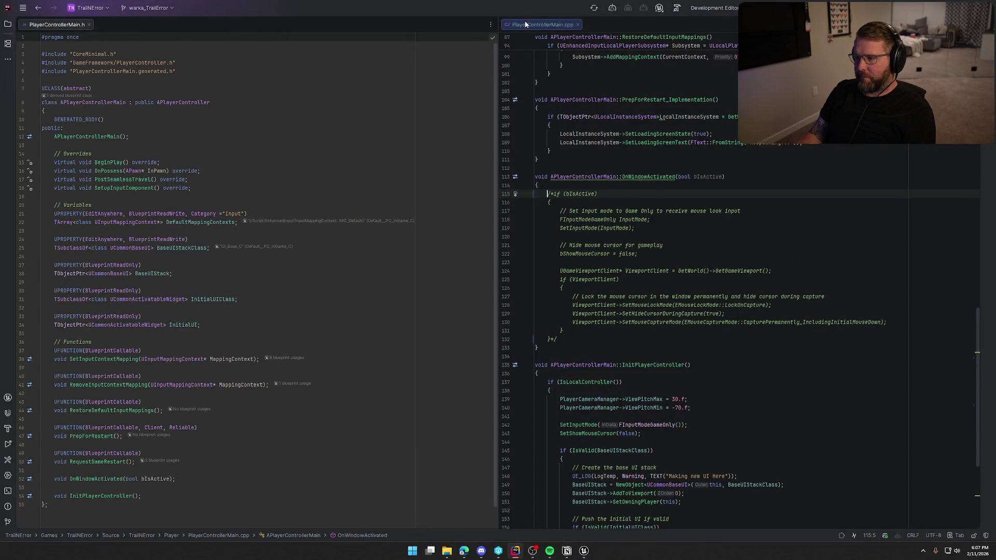
# - Close the PlayerControllerMain files, then open, review and close the InteractAbility source files
pyautogui.middleClick(526, 24)
pyautogui.middleClick(52, 25)
pyautogui.hotkey('alt', '1')
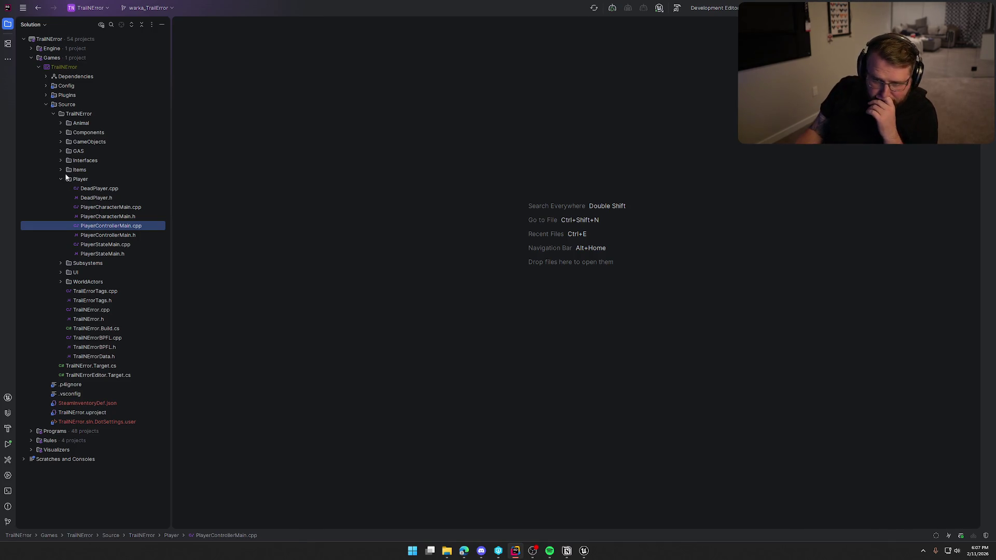
pyautogui.click(61, 151)
pyautogui.click(67, 160)
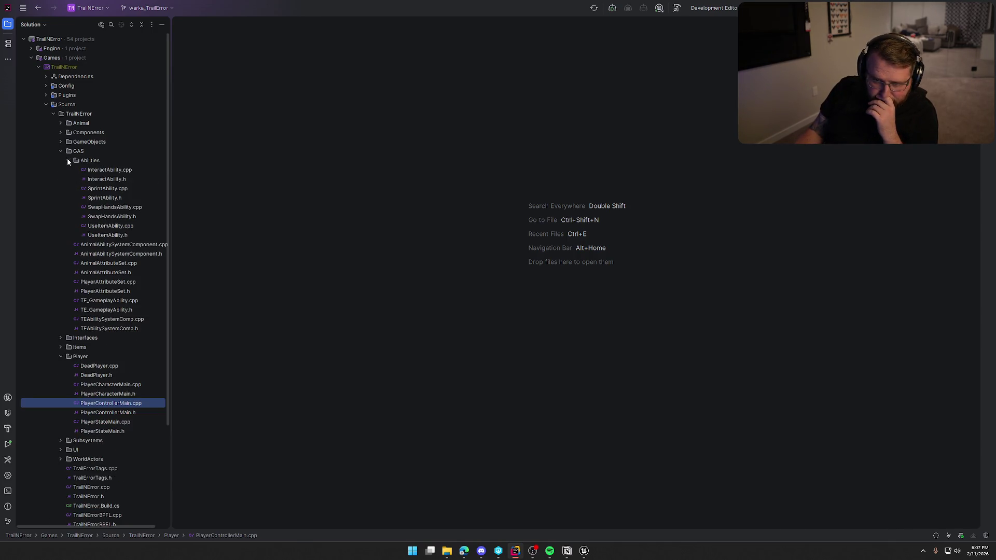
pyautogui.doubleClick(100, 180)
pyautogui.doubleClick(101, 170)
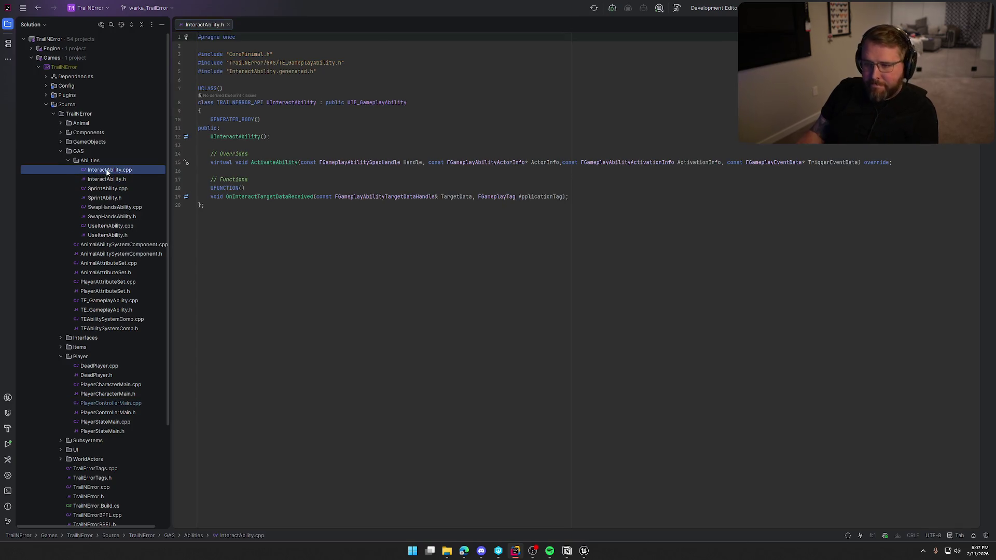
pyautogui.scroll(-5, 565, 382)
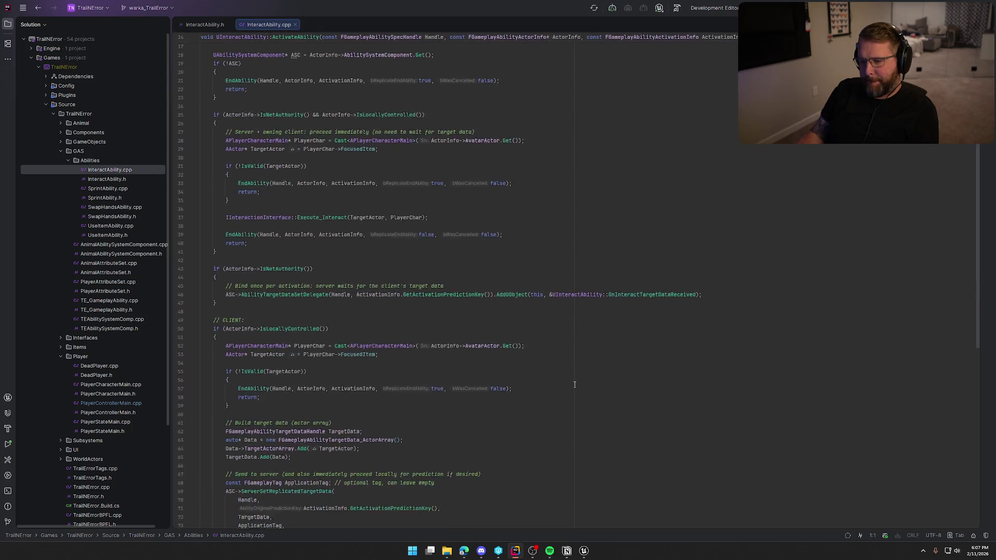
pyautogui.scroll(-15, 575, 384)
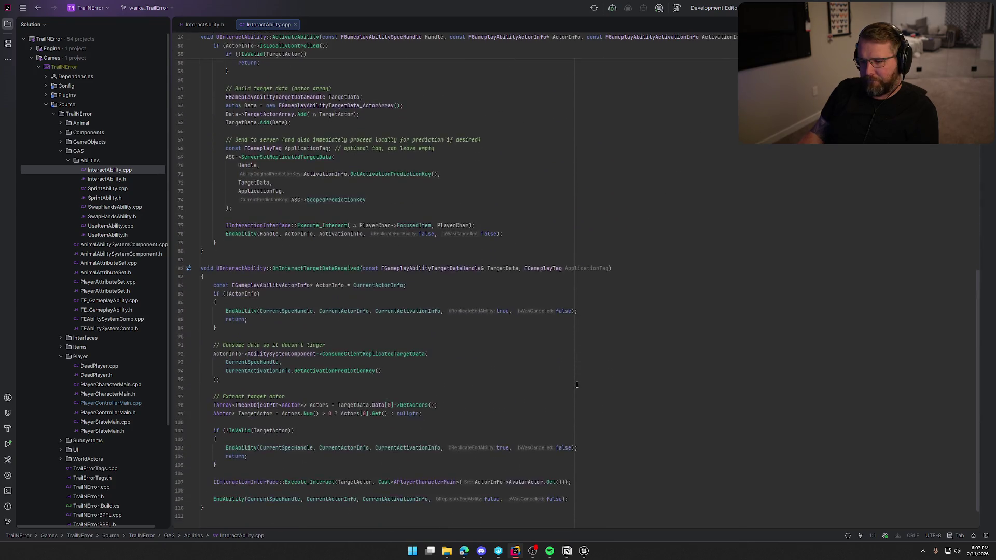
pyautogui.middleClick(209, 26)
pyautogui.middleClick(209, 26)
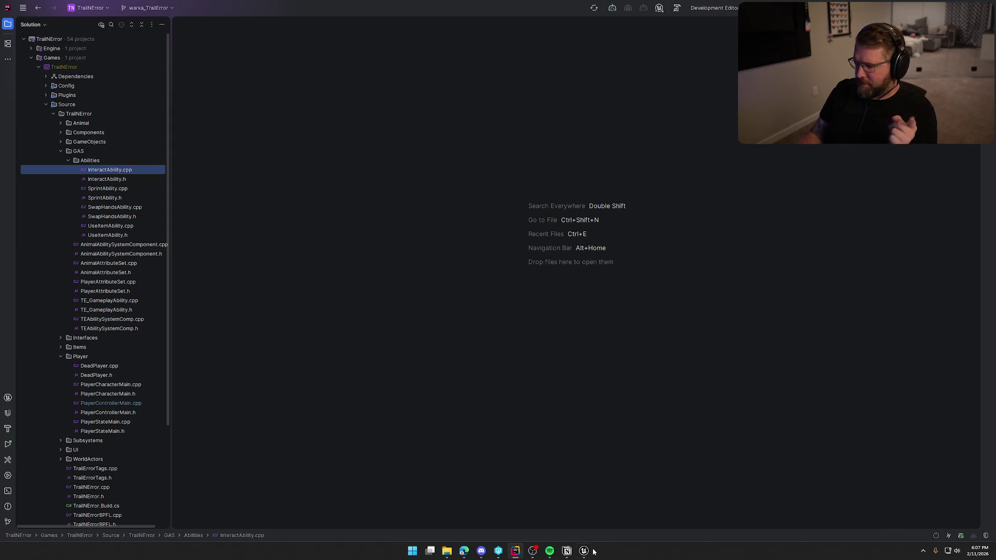
# - Open the wanted poster's Blueprint defaults in Unreal, then return to InvitePoster.h in Rider
pyautogui.hotkey('alt', 'Tab')
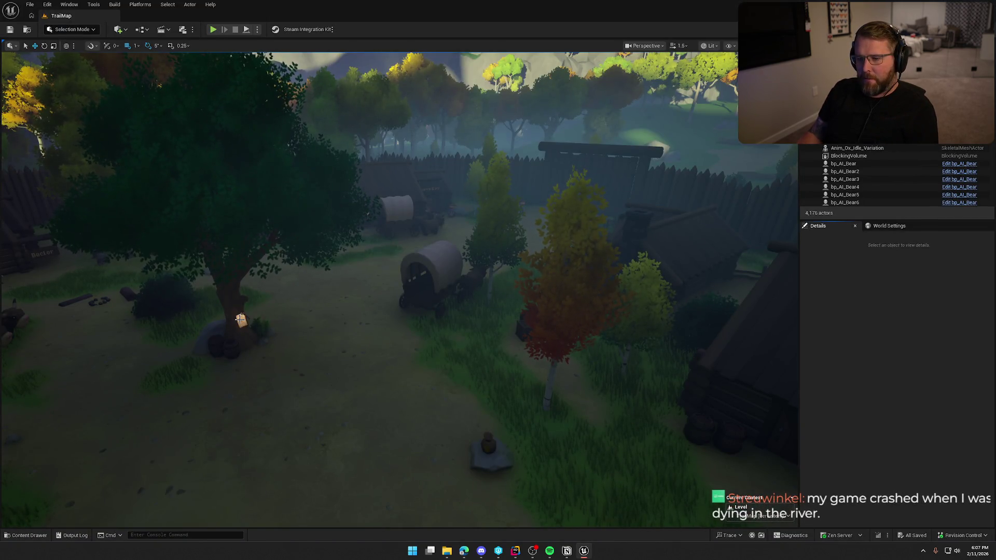
pyautogui.click(241, 320)
pyautogui.hotkey('ctrl', 'e')
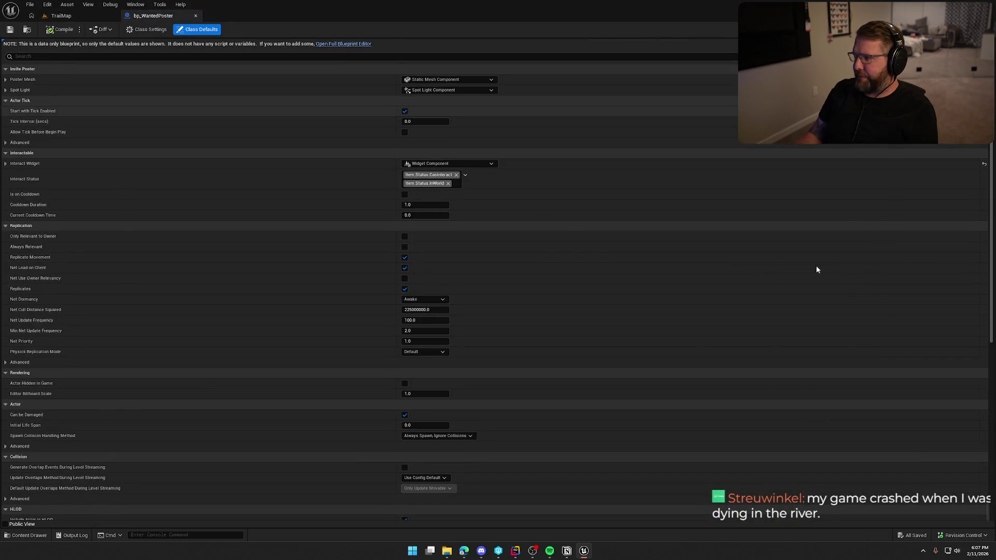
pyautogui.hotkey('alt', 'Tab')
pyautogui.click(161, 24)
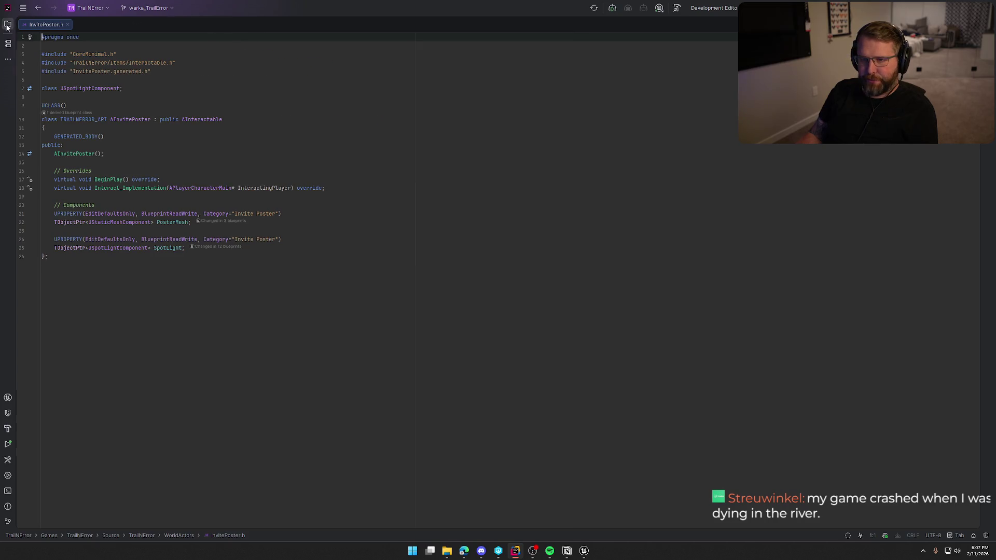
# - Open InvitePoster.cpp at Interact_Implementation and delete the file's trailing blank line
pyautogui.keyDown('ctrl'); pyautogui.click(125, 189); pyautogui.keyUp('ctrl')
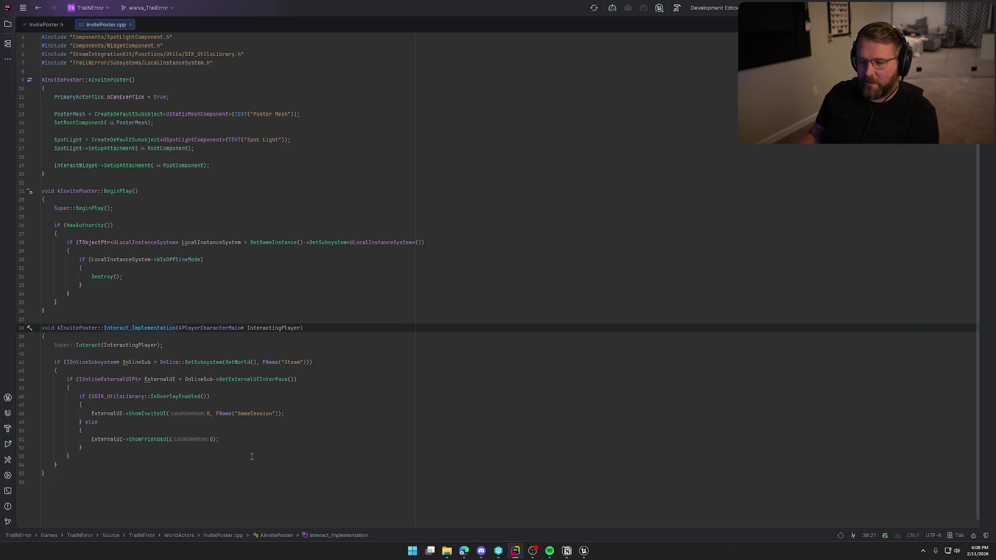
pyautogui.click(164, 506)
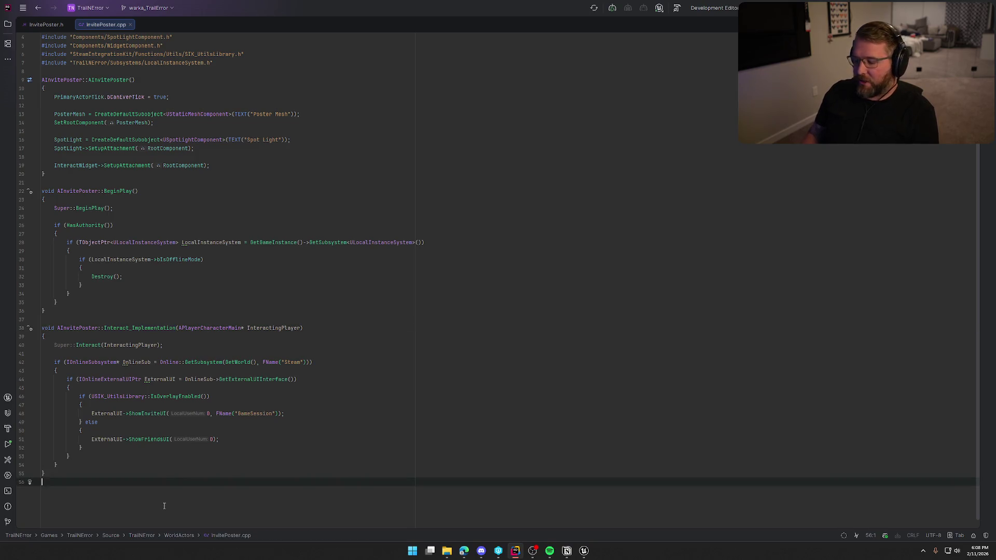
pyautogui.press('BackSpace')
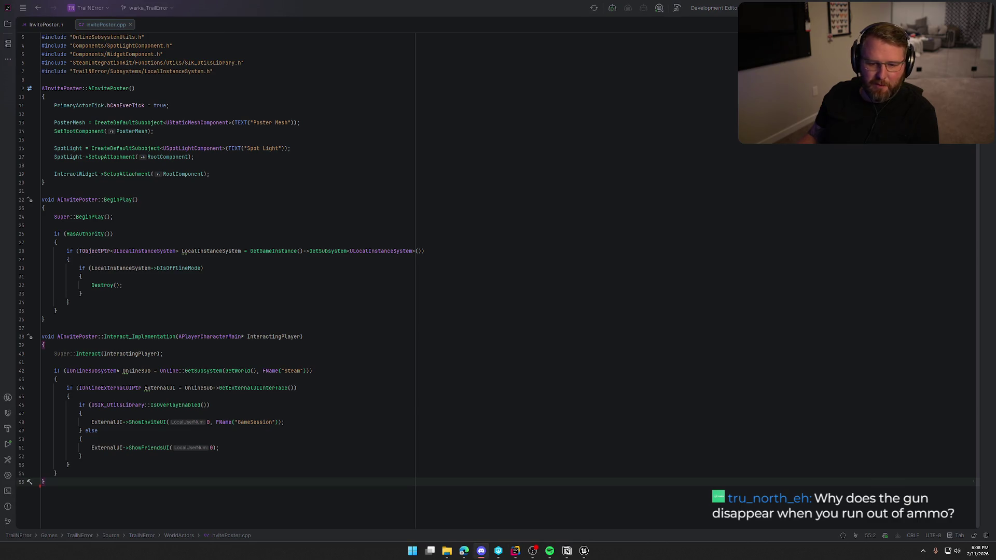
# - Review InvitePoster.cpp's Interact_Implementation, then switch to the InvitePoster.h header
pyautogui.click(265, 473)
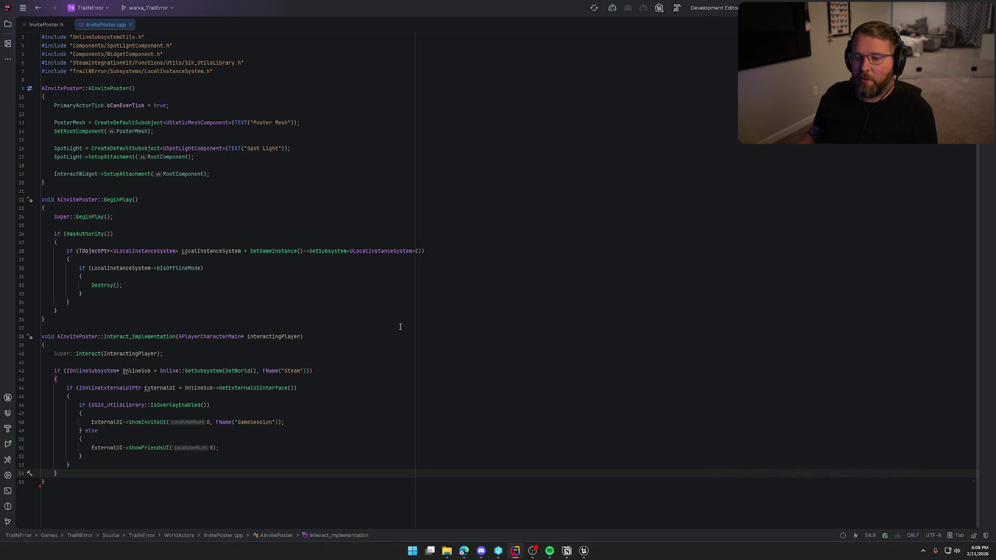
pyautogui.click(85, 483)
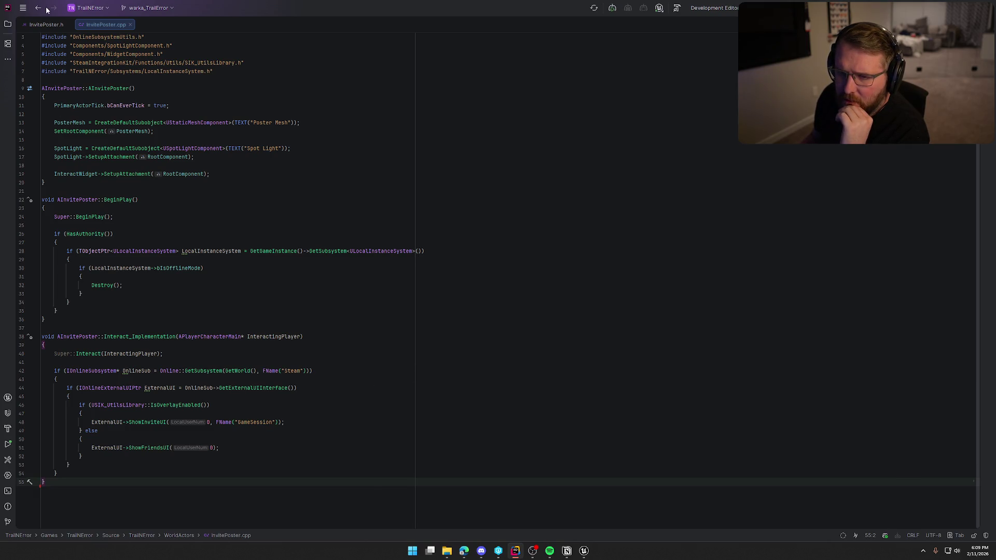
pyautogui.click(46, 24)
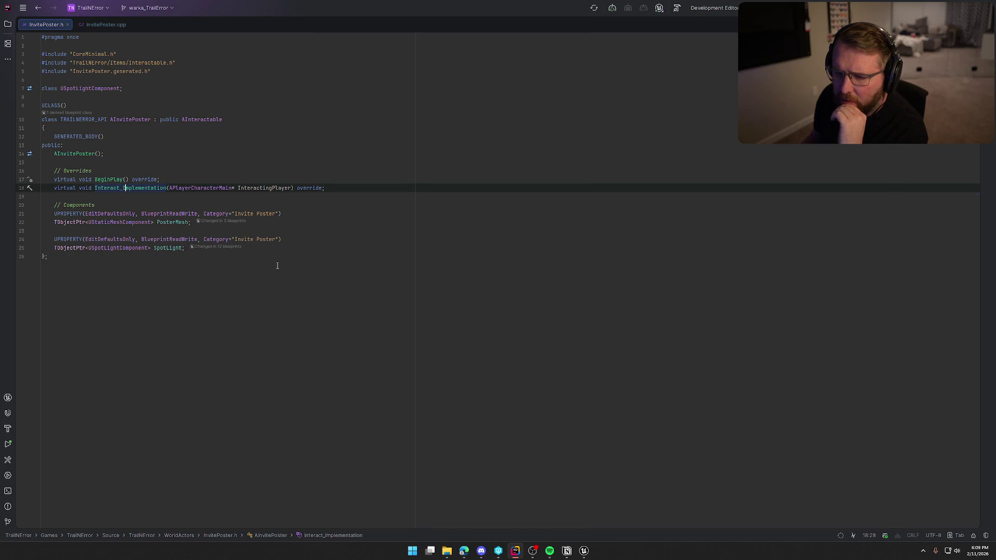
# - Select the IInteractionInterface::Interact_Implementation(InteractingPlayer) call on line 56 of Interactable.cpp
pyautogui.click(203, 120)
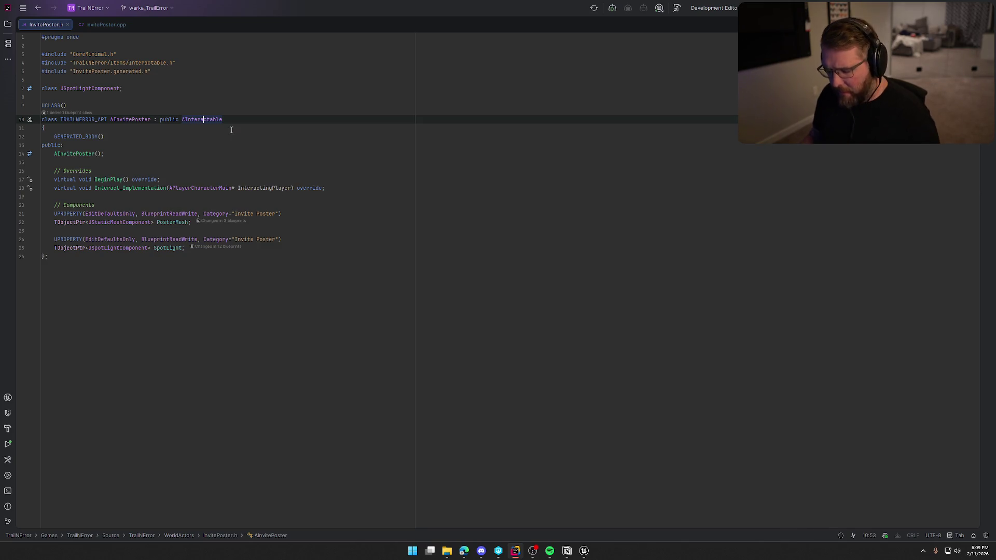
pyautogui.hotkey('ctrl', 'b')
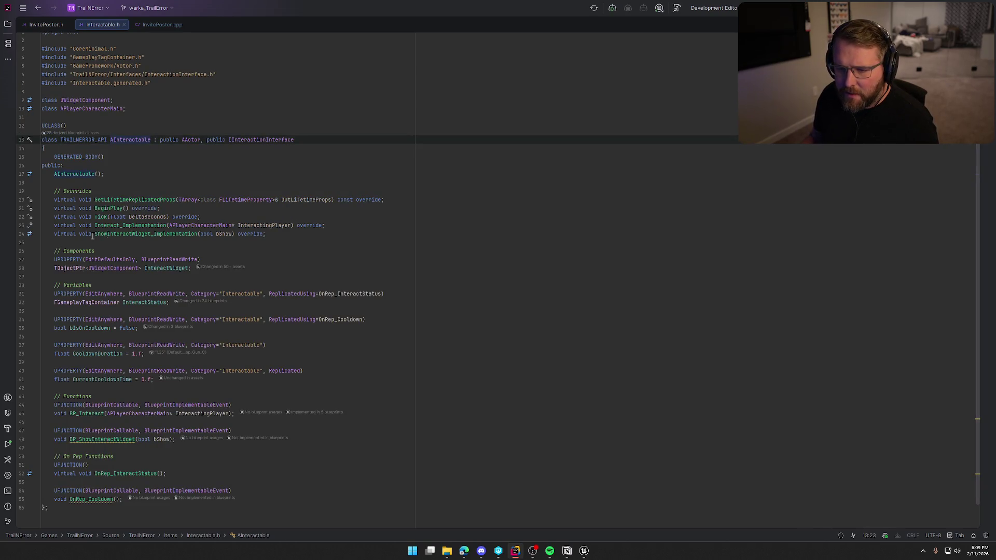
pyautogui.click(127, 226)
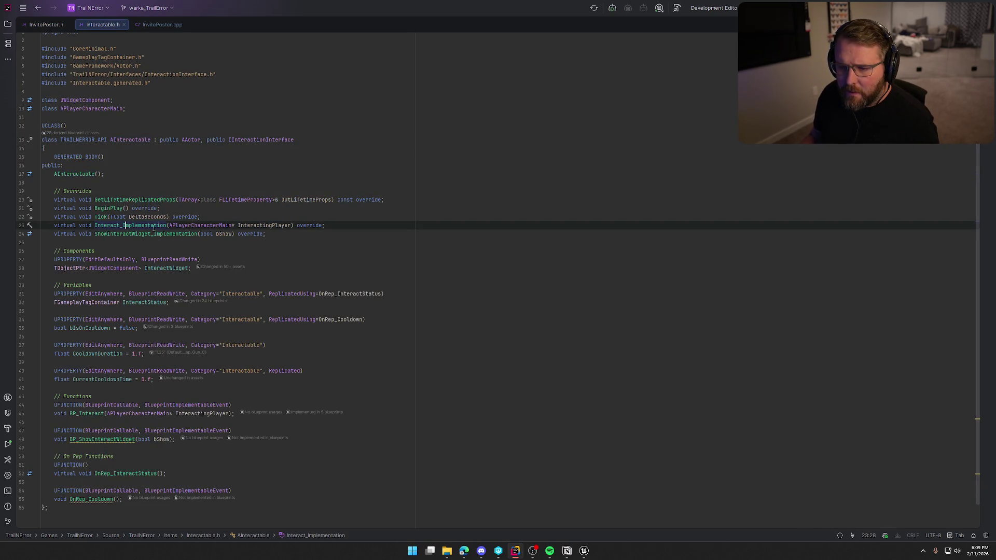
pyautogui.hotkey('ctrl', 'b')
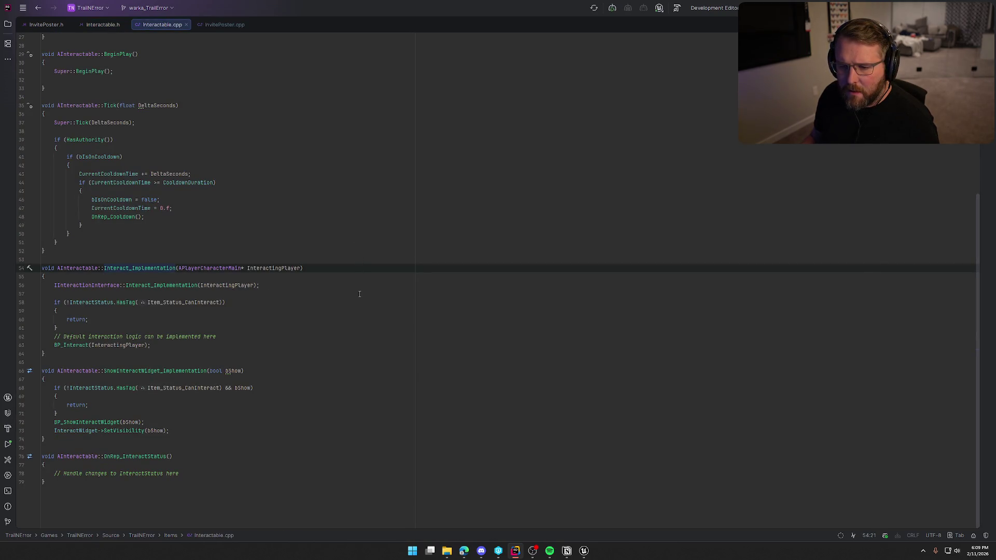
pyautogui.click(51, 285)
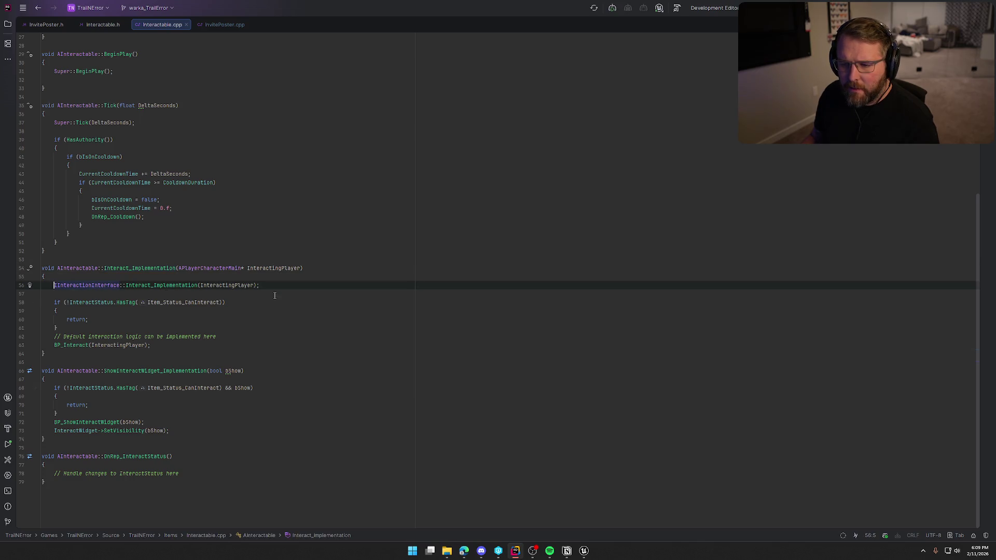
pyautogui.hotkey('shift', 'End')
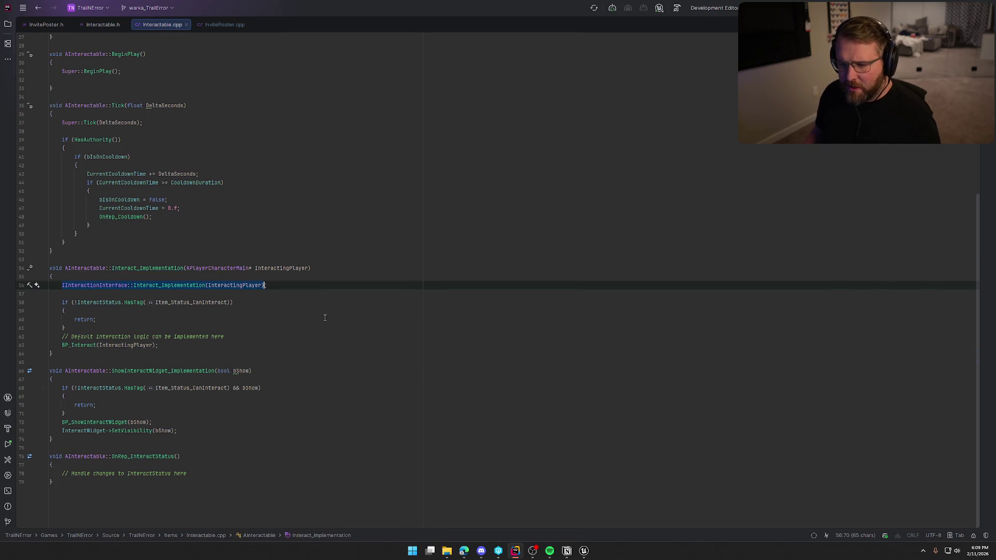
pyautogui.hotkey('shift', 'Right')
pyautogui.hotkey('ctrl', 'c')
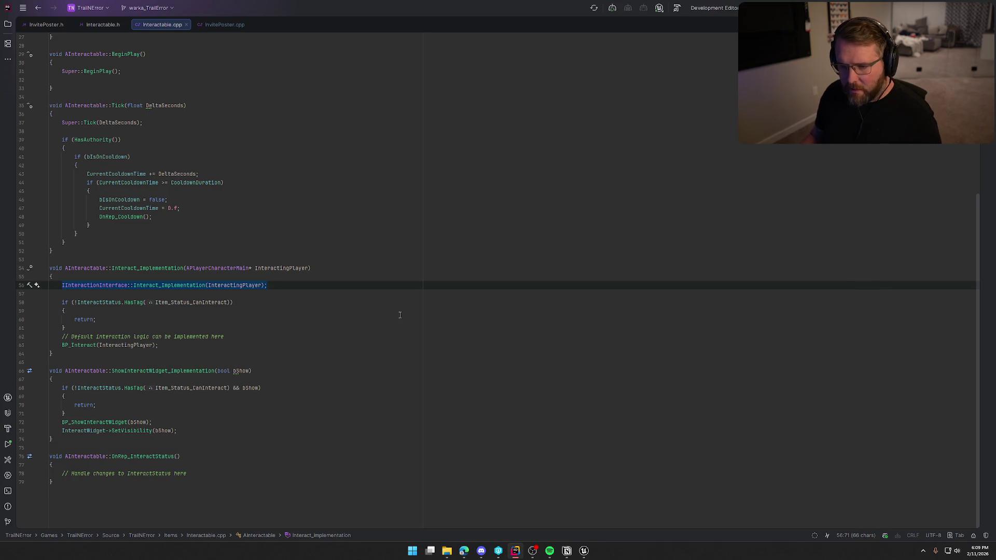
# - Replace the Super::Interact call on line 40 of InvitePoster.cpp with that interface call
pyautogui.click(221, 26)
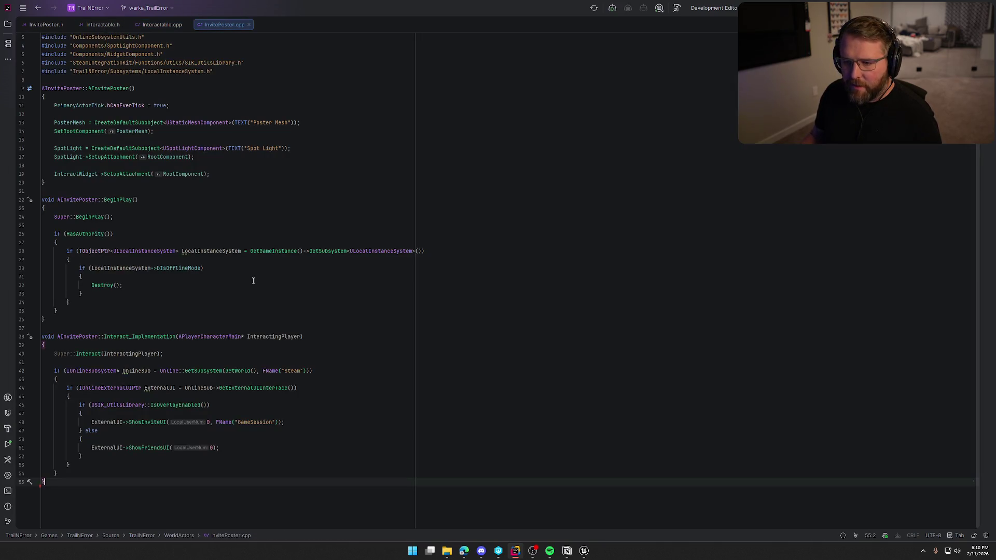
pyautogui.click(171, 354)
pyautogui.press('Home')
pyautogui.hotkey('shift', 'End')
pyautogui.hotkey('ctrl', 'v')
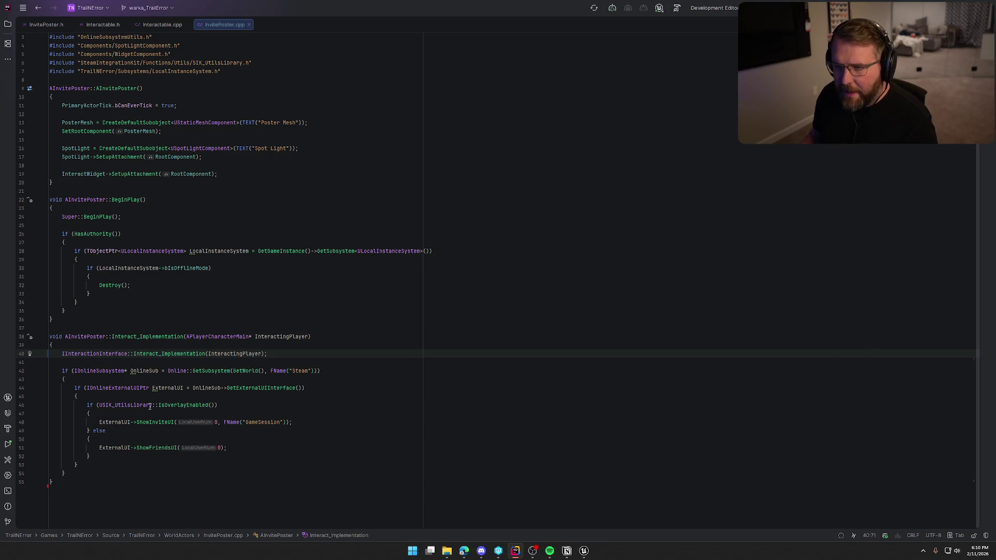
pyautogui.moveTo(586, 554)
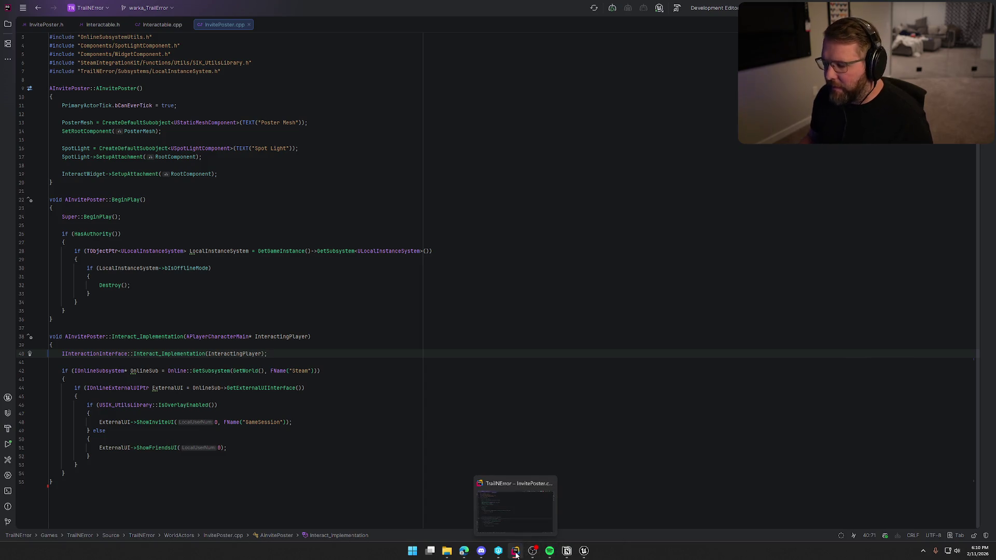
# - Tick the sign-interaction crash item in Notion's To Do list and minimize Notion
pyautogui.click(581, 552)
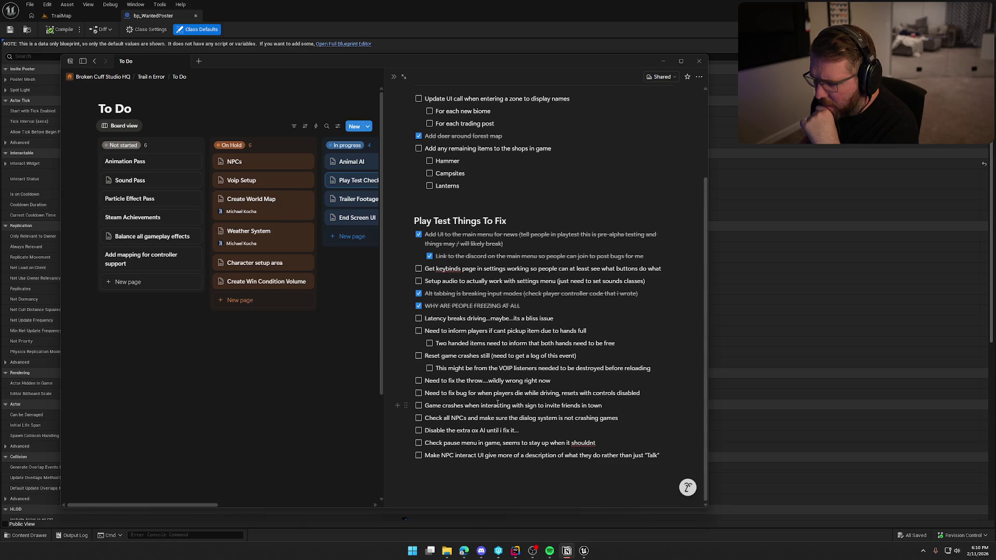
pyautogui.click(419, 406)
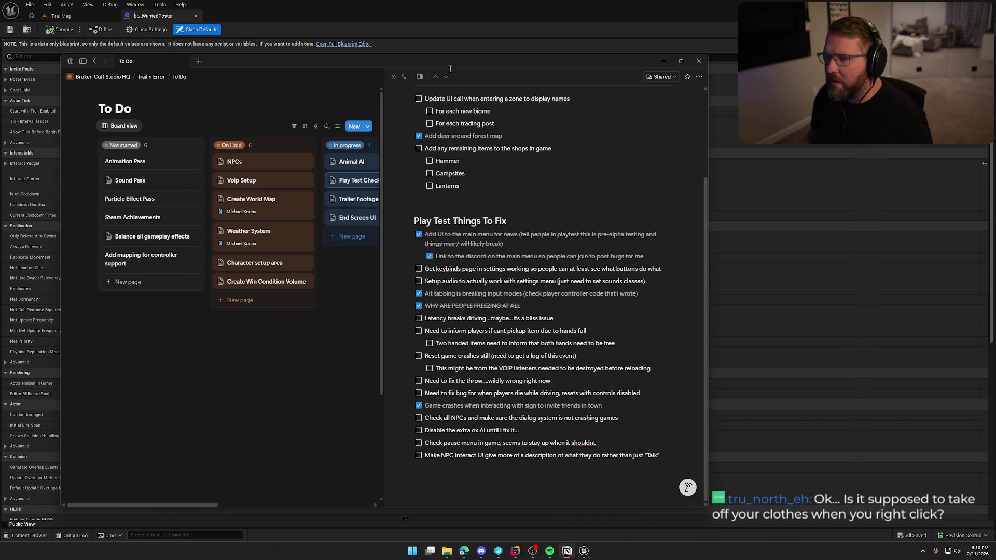
pyautogui.click(662, 60)
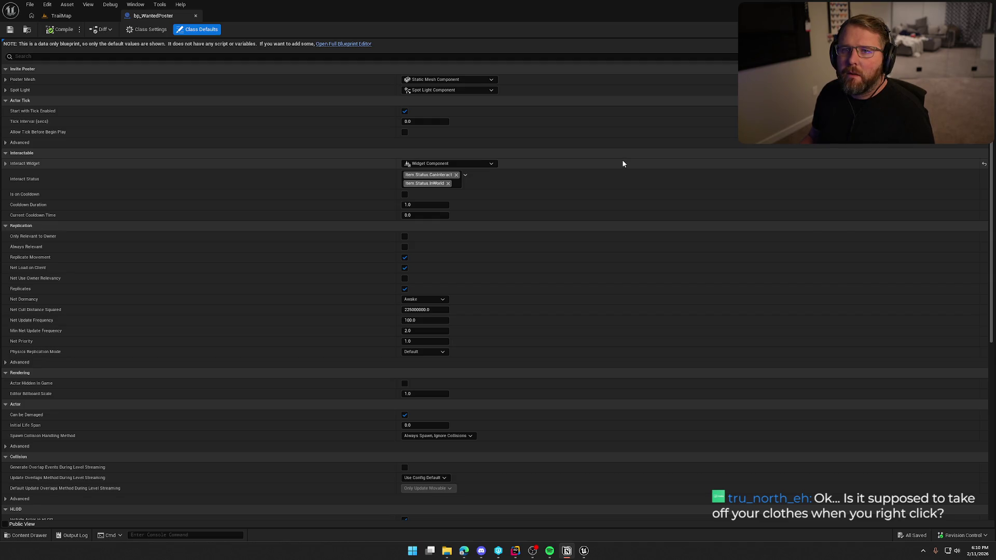
# - Close the bp_WantedPoster Blueprint and return to the TrailMap level with nothing selected
pyautogui.click(61, 16)
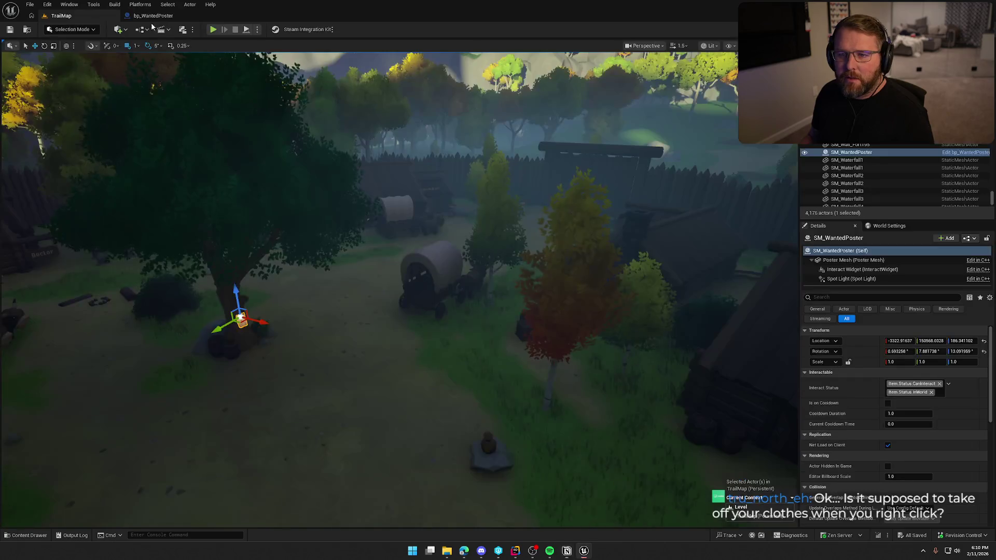
pyautogui.moveTo(344, 270); pyautogui.dragTo(312, 301)
pyautogui.press('Escape')
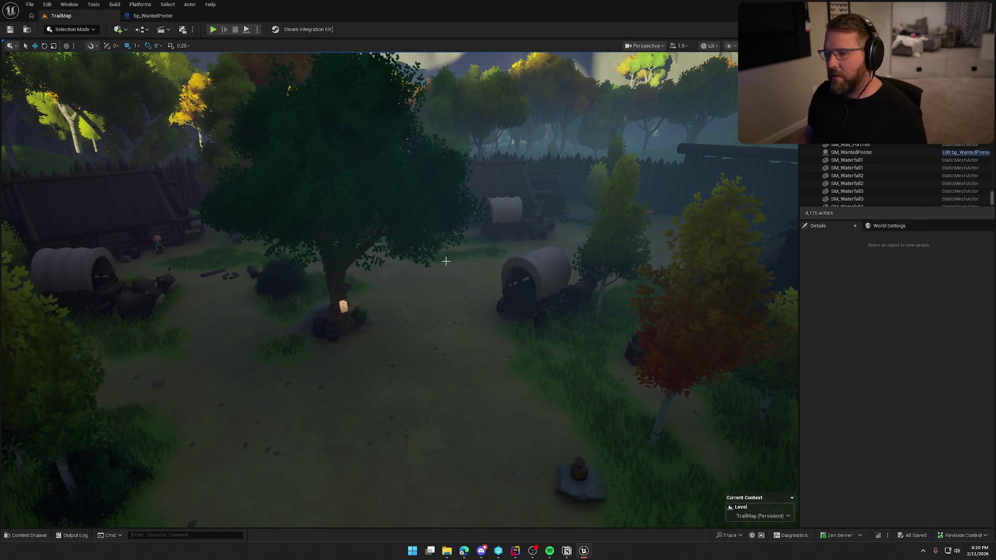
pyautogui.click(176, 16)
# - Select the idle villager by the Stable and open its bp_NPC_StableMaster Blueprint
pyautogui.hotkey('ctrl', 'space')
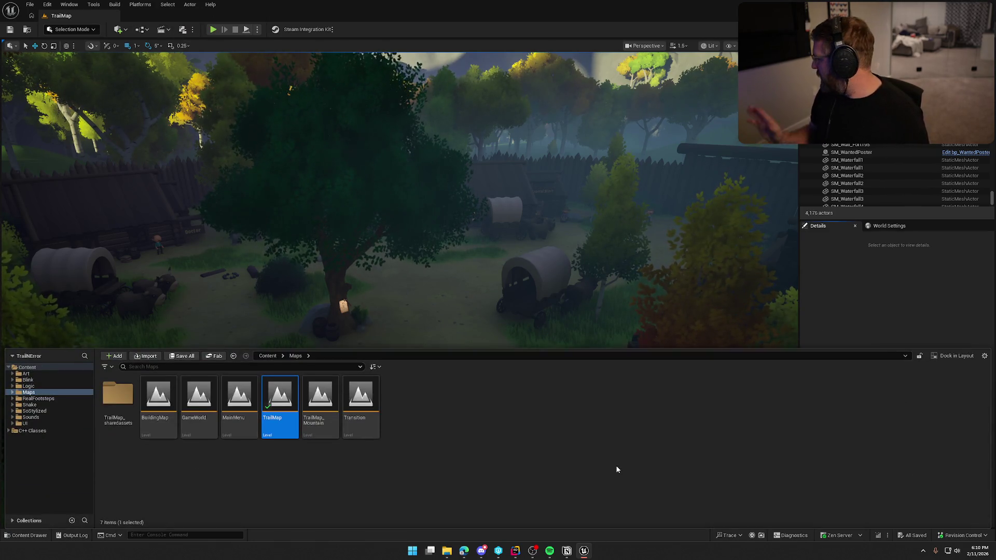
pyautogui.moveTo(518, 259); pyautogui.dragTo(497, 228)
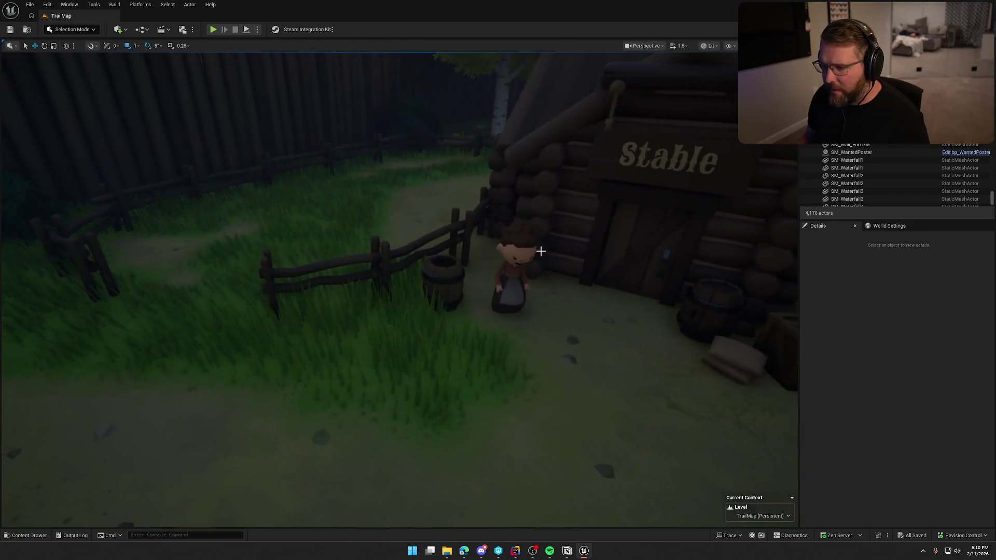
pyautogui.click(513, 258)
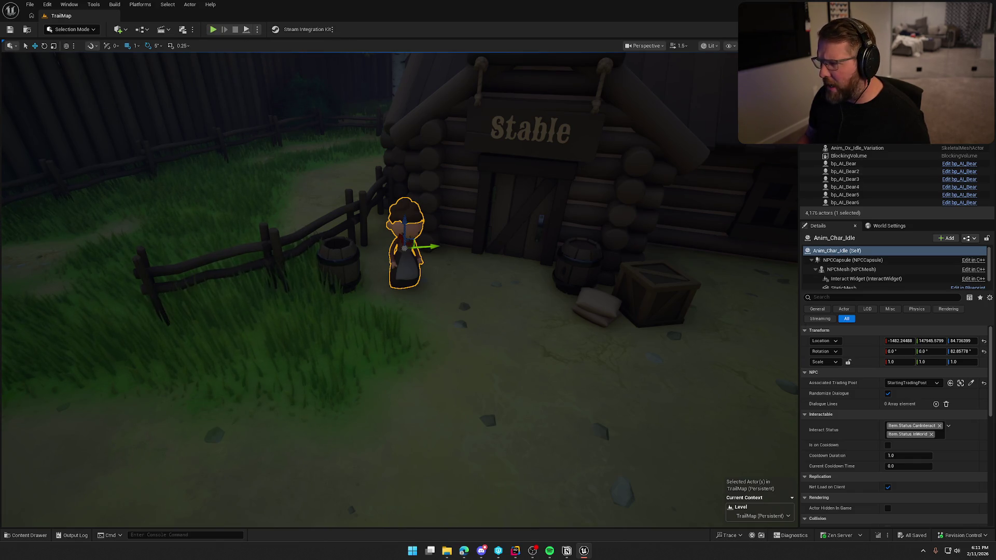
pyautogui.hotkey('ctrl', 'e')
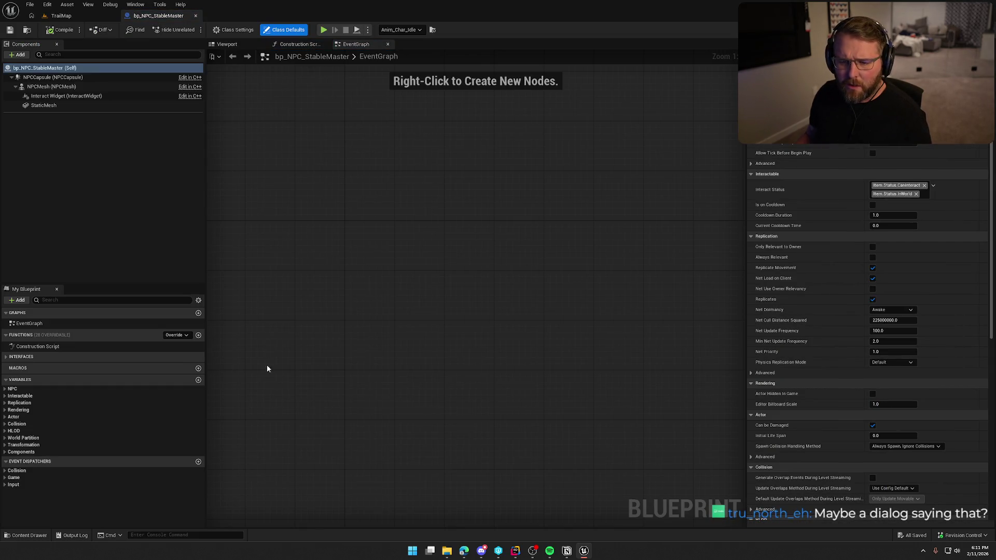
# - Select the Dialogue Lines variable under the NPC category, then bring up NPCActor.h in Rider
pyautogui.click(5, 389)
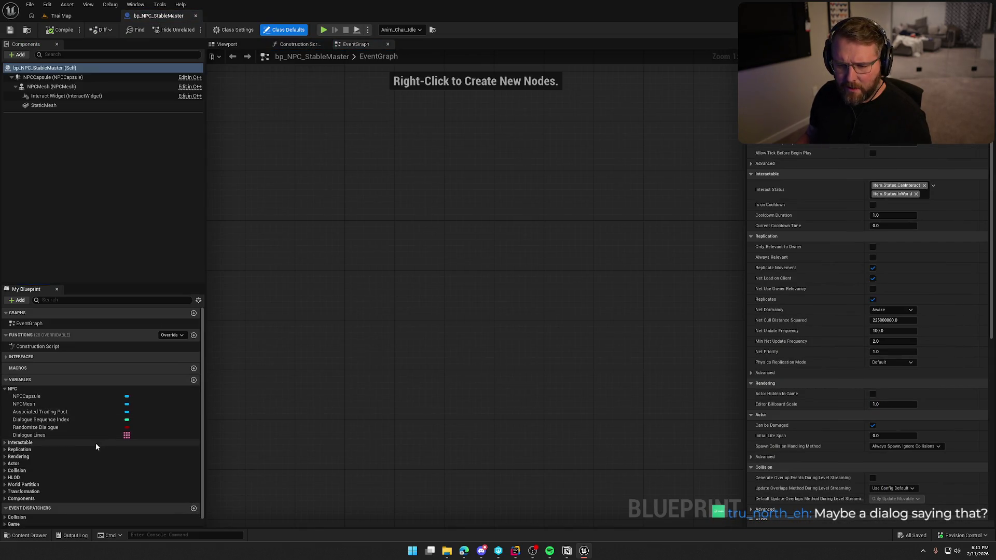
pyautogui.click(56, 436)
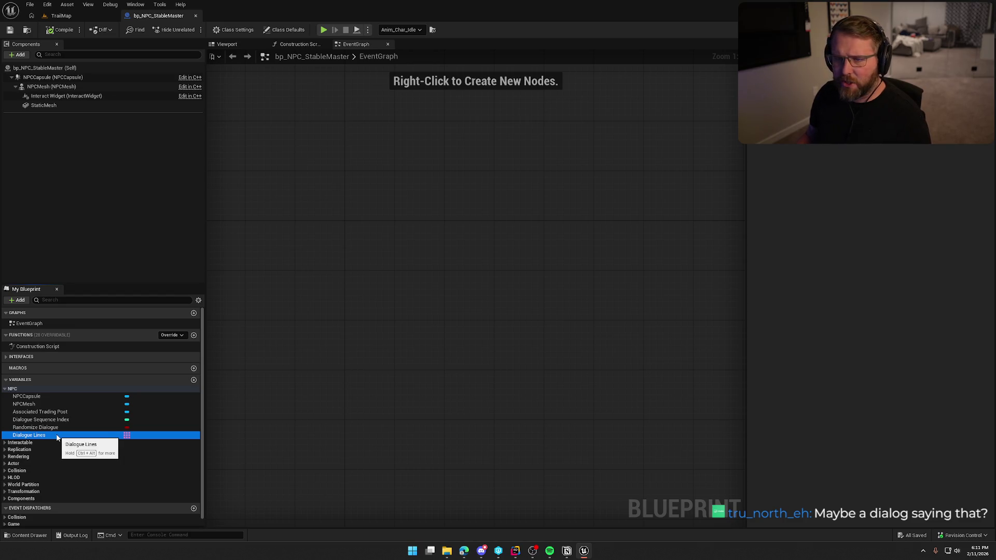
pyautogui.hotkey('alt', 'Tab')
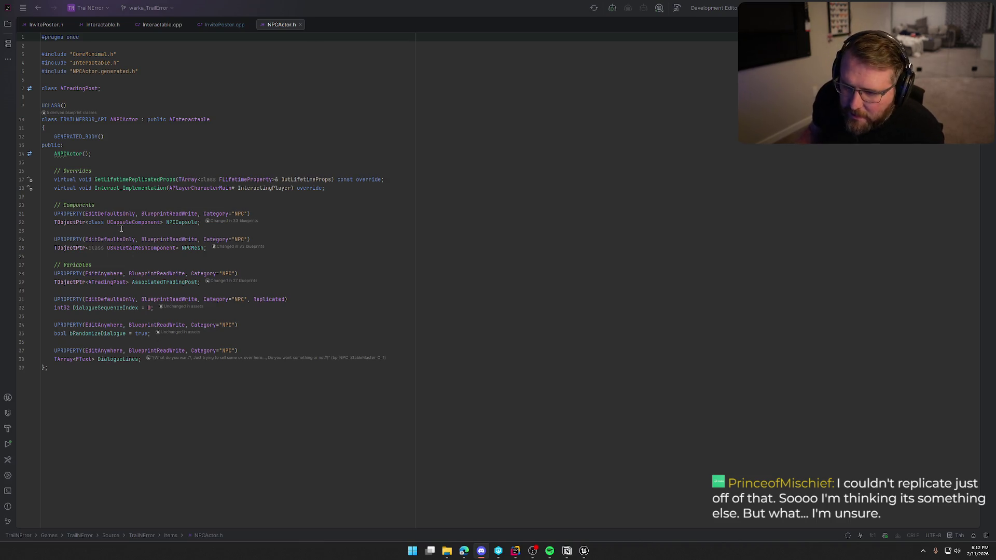
# - Jump to Interact_Implementation's definition in NPCActor.cpp, then return to the Unreal Editor
pyautogui.click(120, 187)
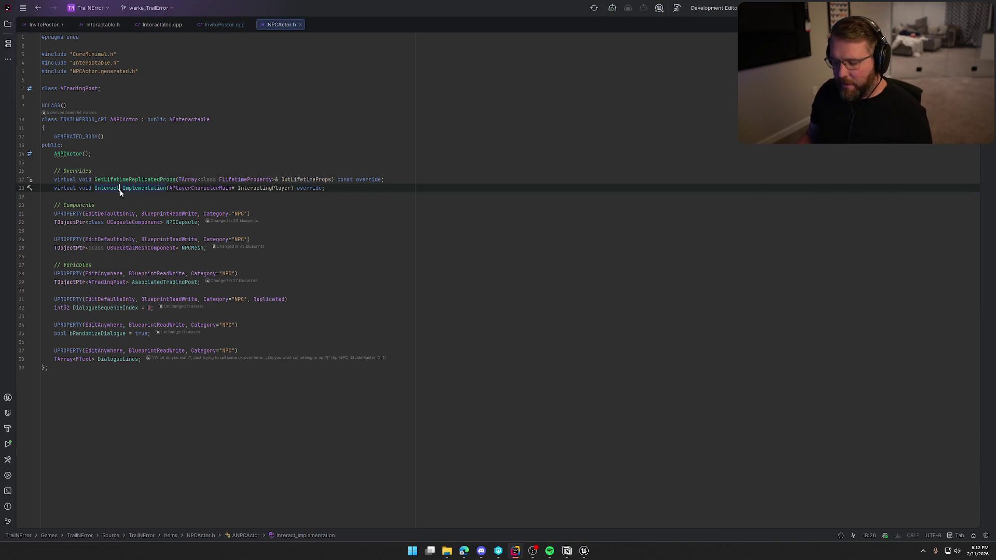
pyautogui.keyDown('ctrl'); pyautogui.click(118, 189); pyautogui.keyUp('ctrl')
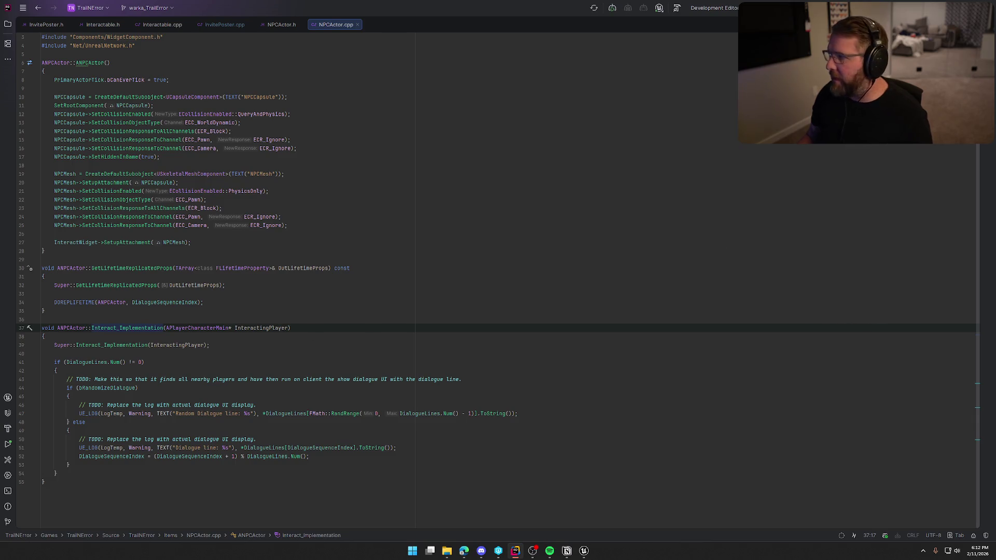
pyautogui.click(583, 552)
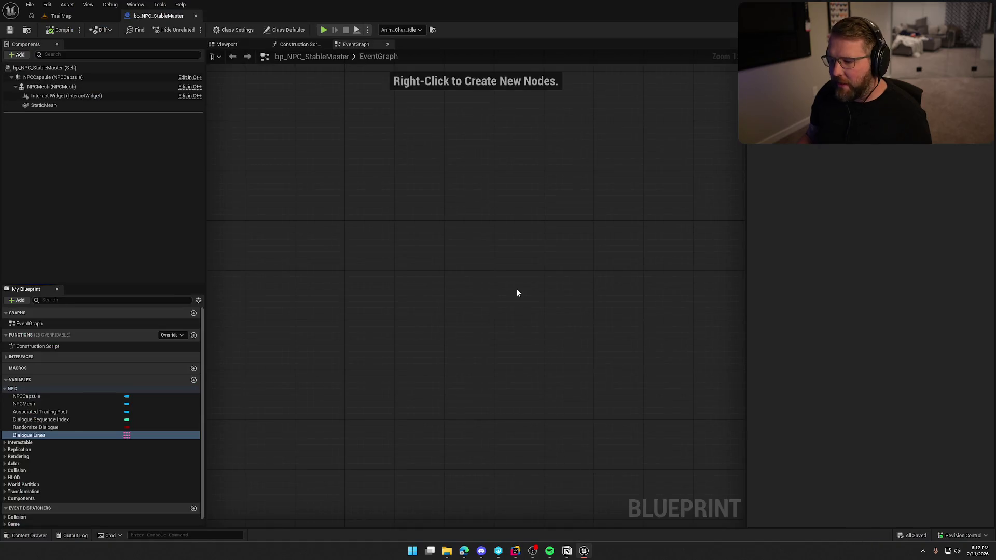
# - Deselect the NPC in the TrailMap level and switch to the ChatGPT PSO-precaching answer
pyautogui.click(62, 15)
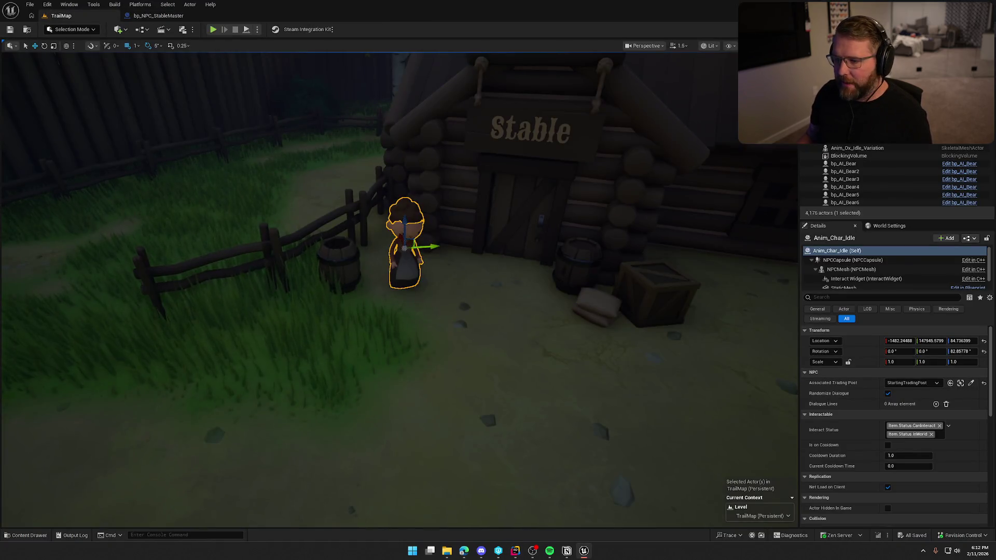
pyautogui.moveTo(436, 259); pyautogui.dragTo(400, 256)
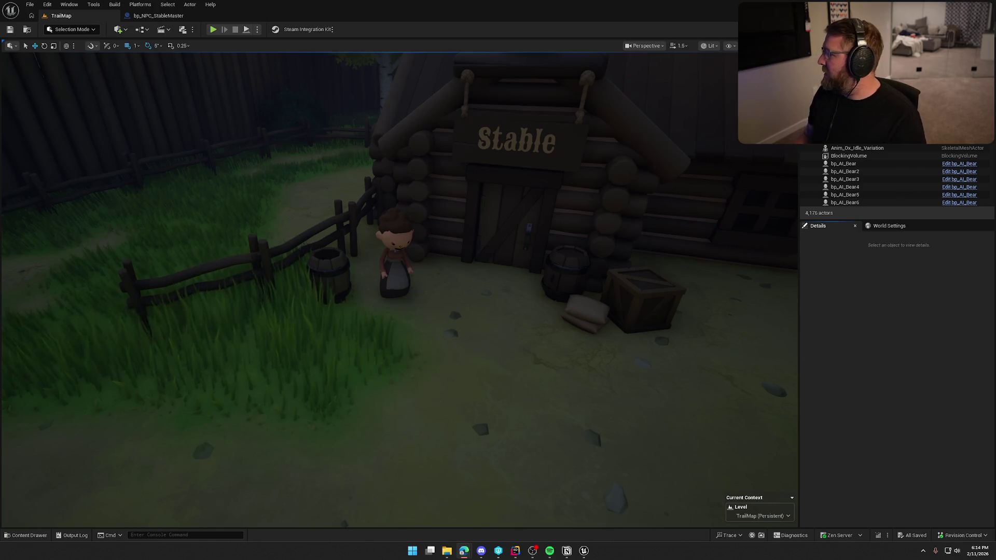
pyautogui.hotkey('alt', 'Tab')
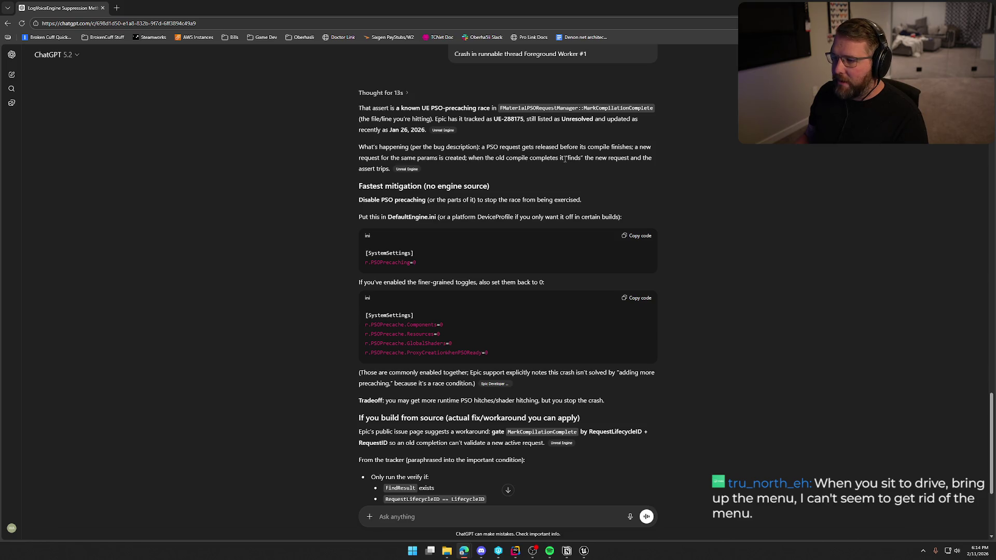
pyautogui.scroll(-3, 317, 205)
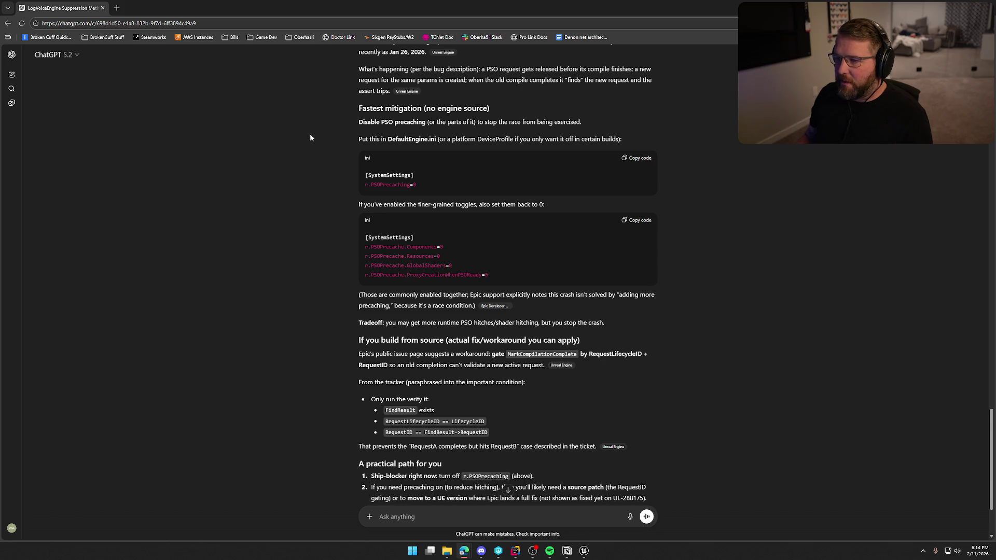
pyautogui.scroll(1, 310, 137)
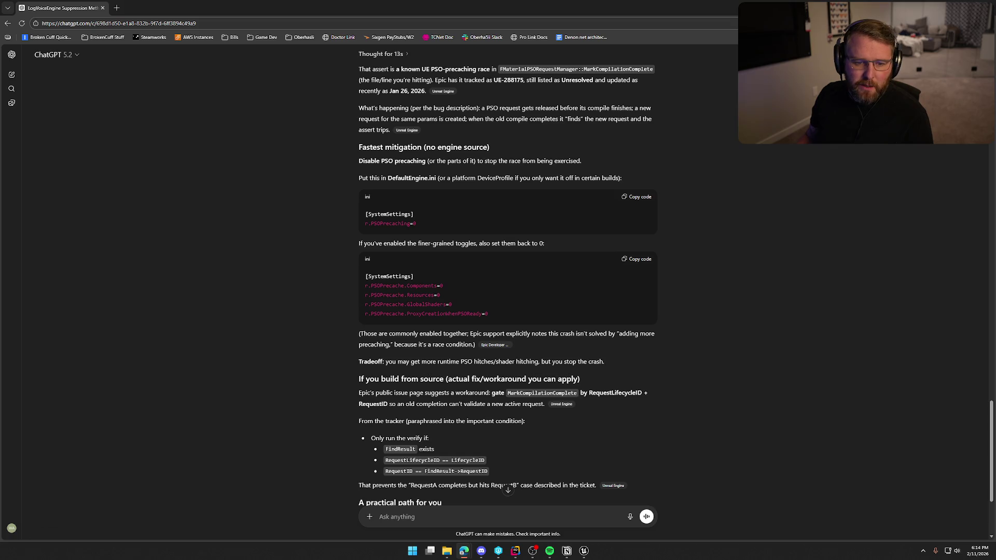
pyautogui.hotkey('alt', 'Tab')
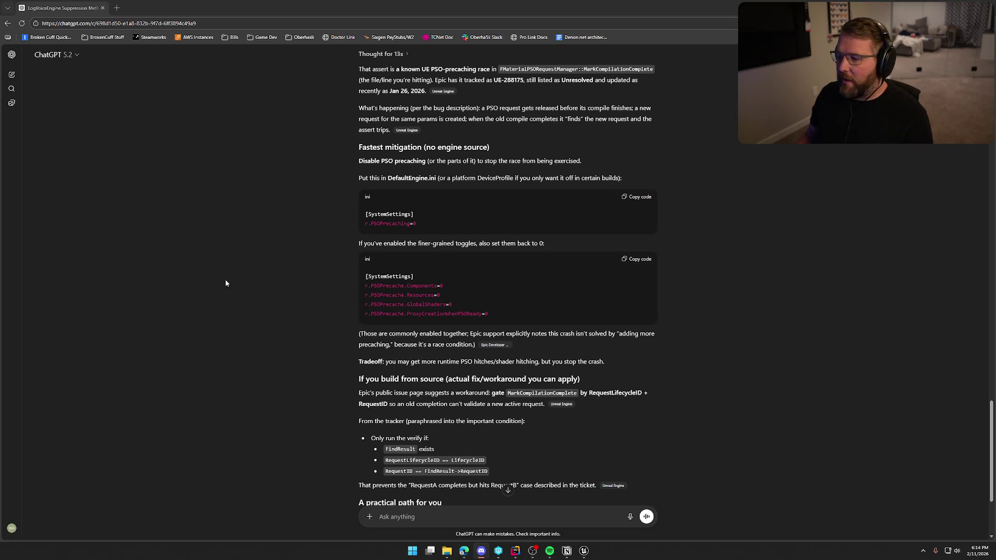
pyautogui.click(239, 271)
pyautogui.hotkey('alt', 'Tab')
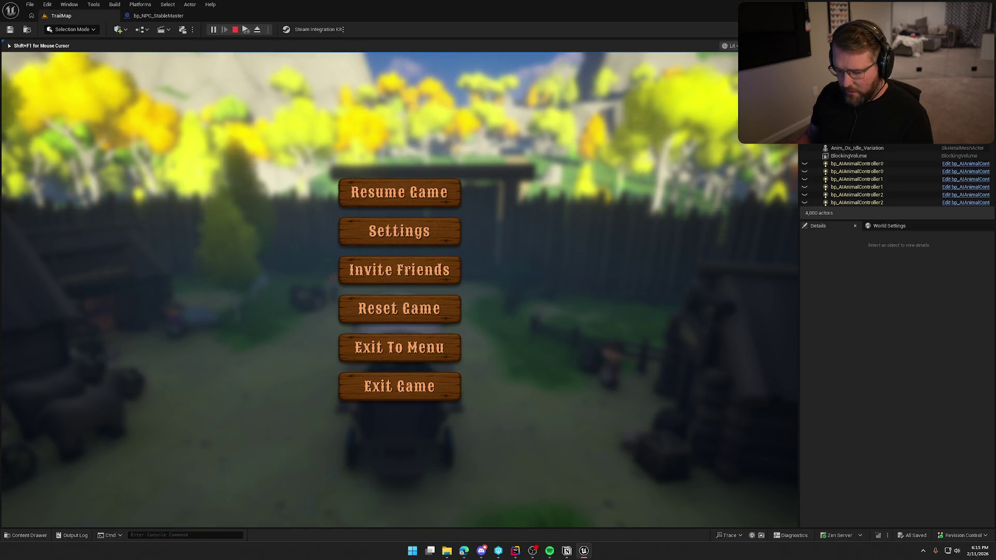
# - Stop the Play In Editor session so the Message Log shows the Accessed None errors
pyautogui.press('Escape')
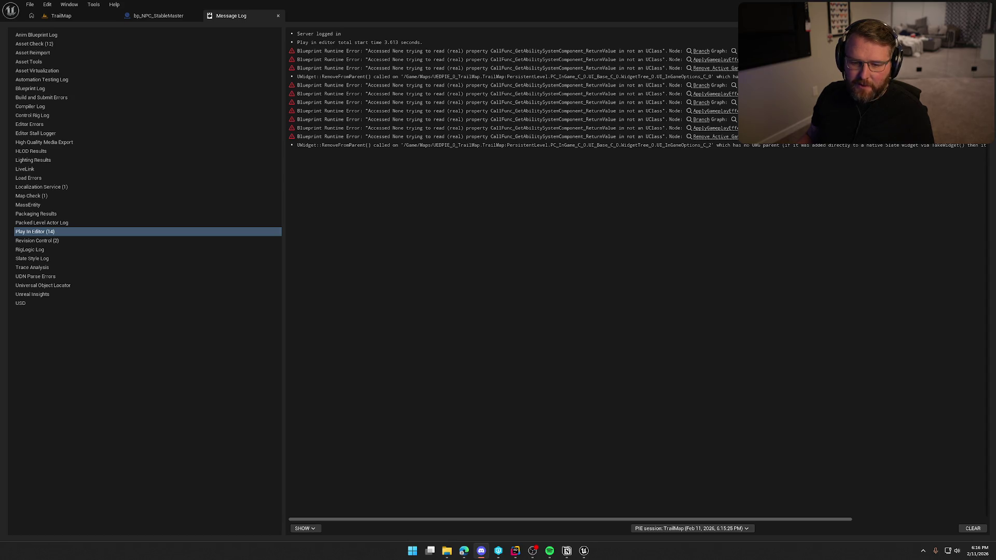
# - After checking Notion and the browser, open PC_InGame at the Branch node from the error
pyautogui.click(582, 263)
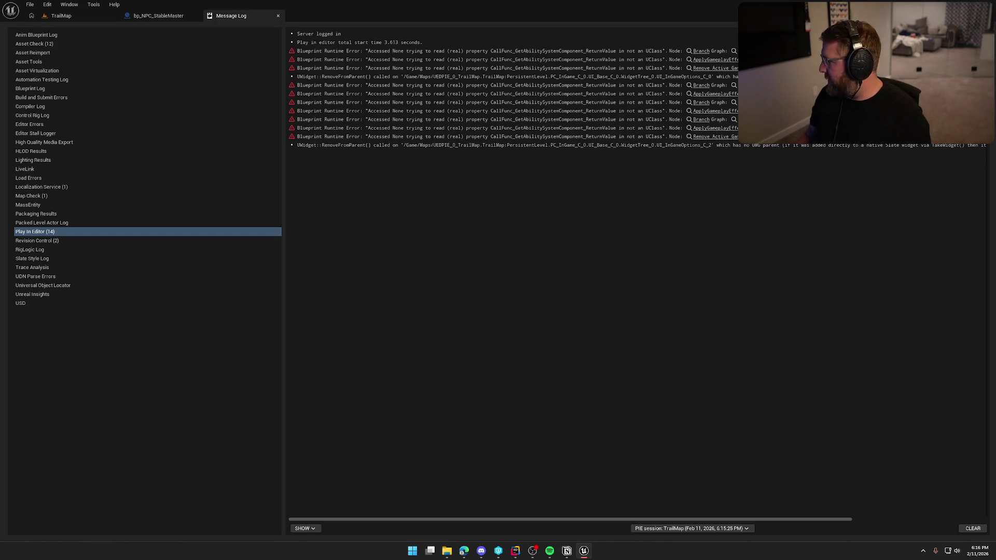
pyautogui.click(566, 550)
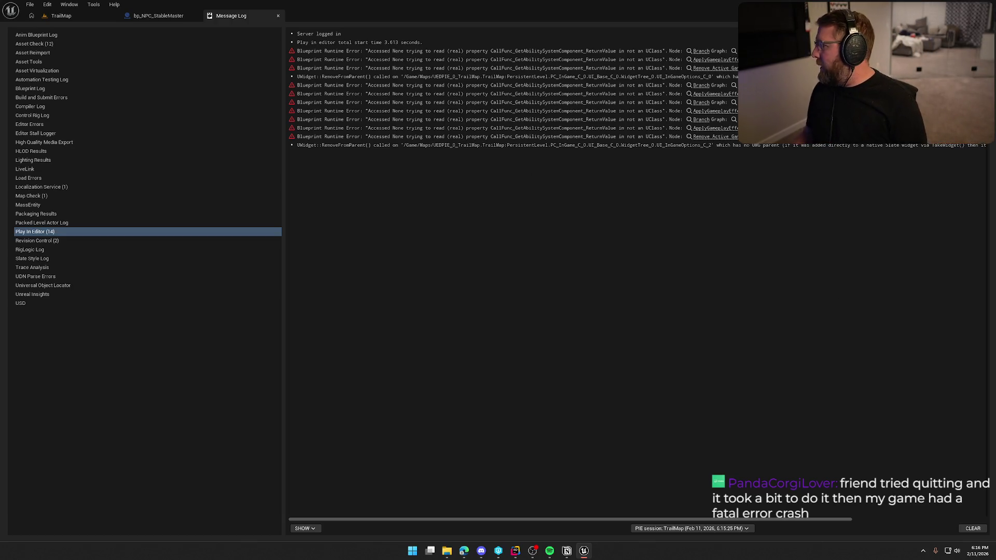
pyautogui.hotkey('alt', 'Tab')
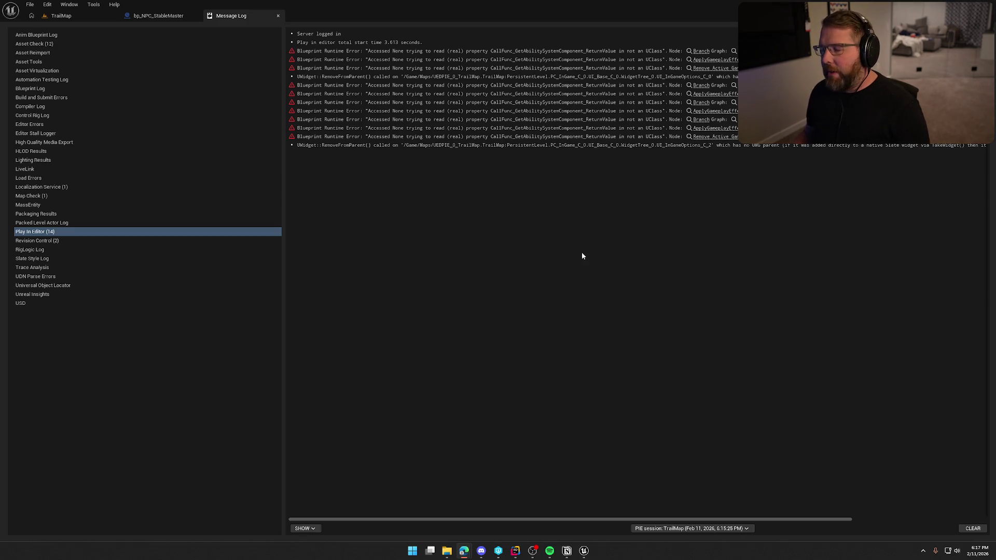
pyautogui.click(700, 51)
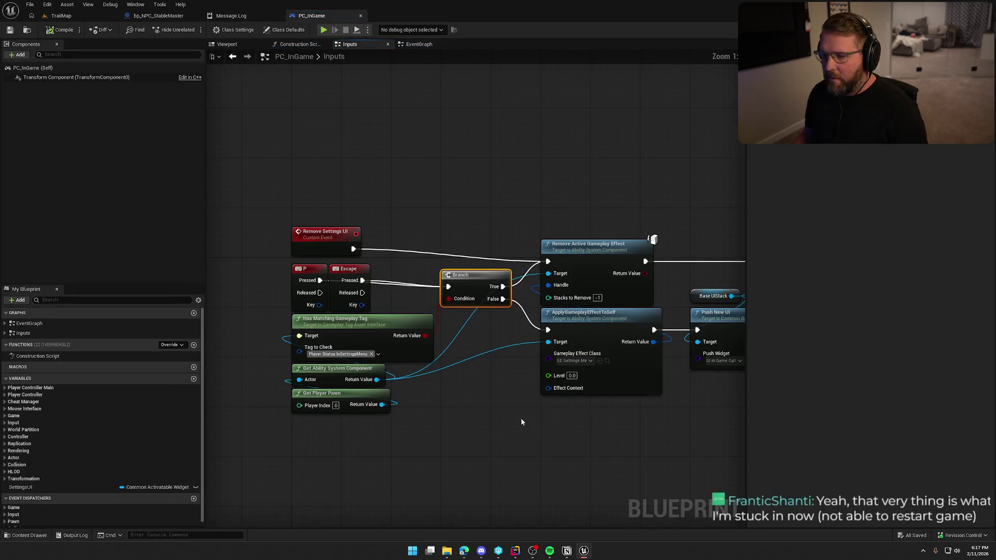
pyautogui.click(231, 16)
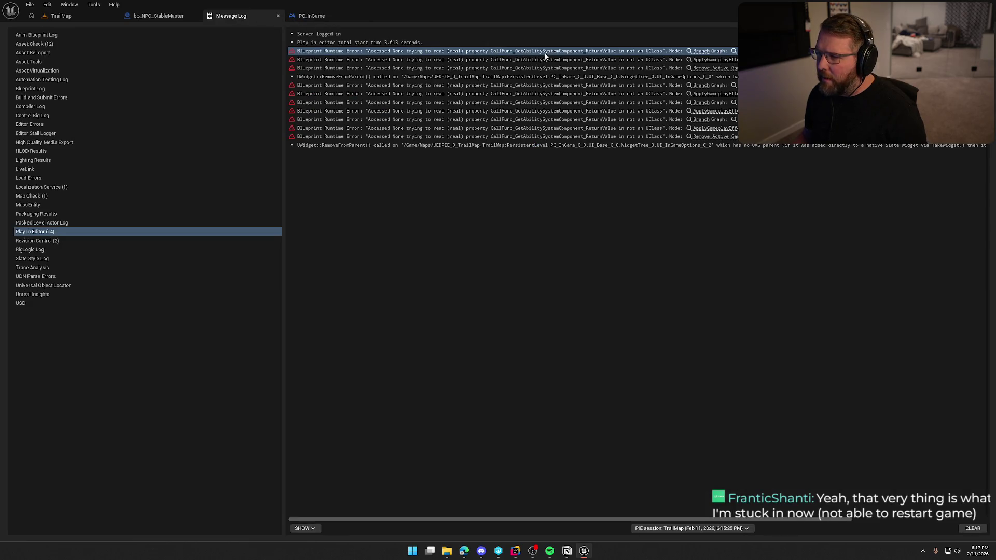
pyautogui.click(322, 16)
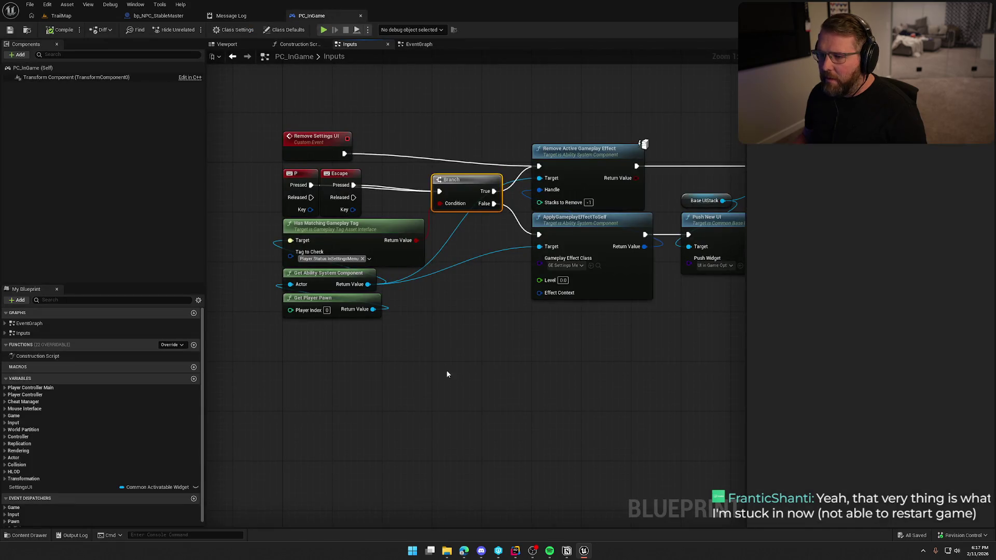
pyautogui.moveTo(374, 330); pyautogui.dragTo(275, 228)
pyautogui.click(454, 339)
pyautogui.moveTo(378, 334); pyautogui.dragTo(275, 238)
pyautogui.click(433, 340)
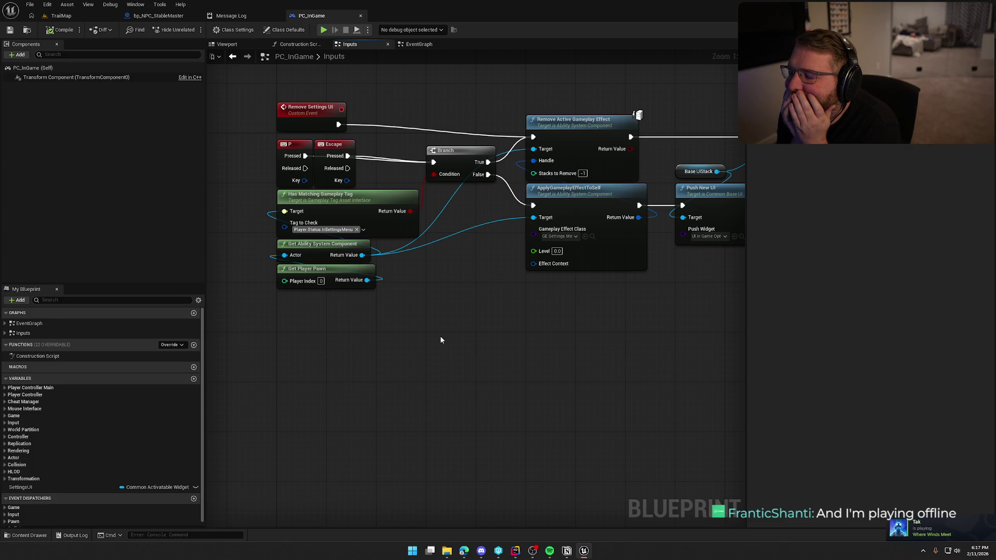
pyautogui.moveTo(431, 268)
pyautogui.mouseDown()
pyautogui.moveTo(220, 294)
pyautogui.moveTo(456, 209)
pyautogui.mouseUp()
pyautogui.click(454, 211)
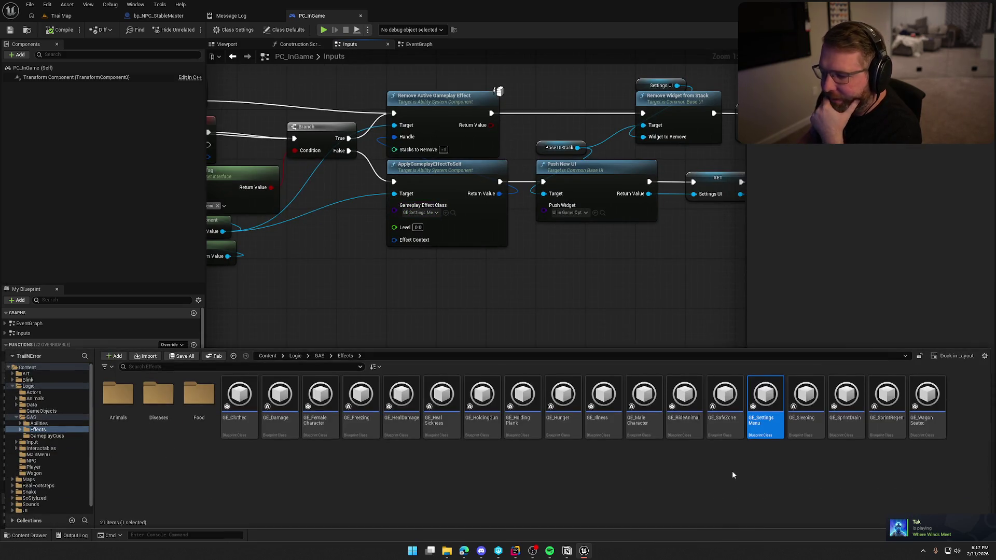
pyautogui.click(635, 315)
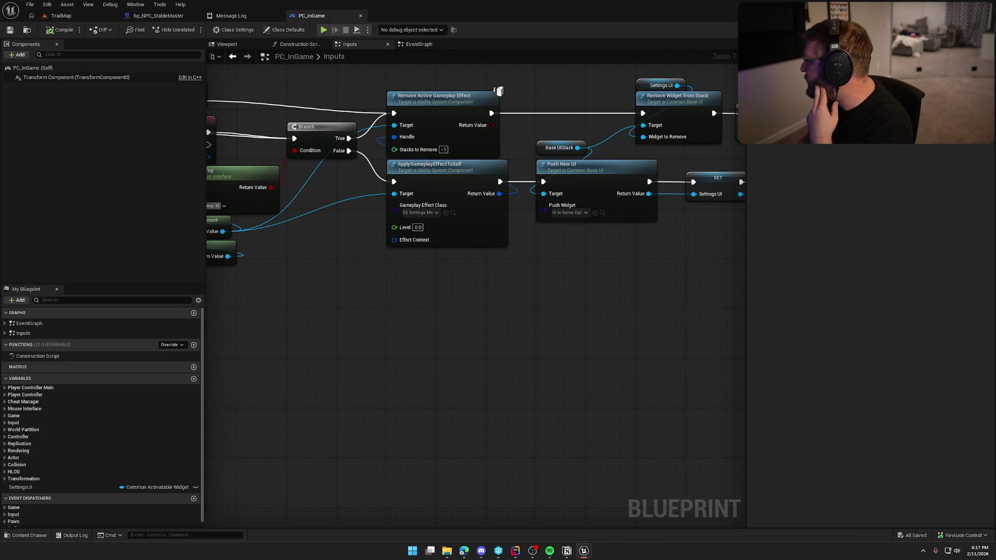
pyautogui.moveTo(578, 350); pyautogui.dragTo(413, 375)
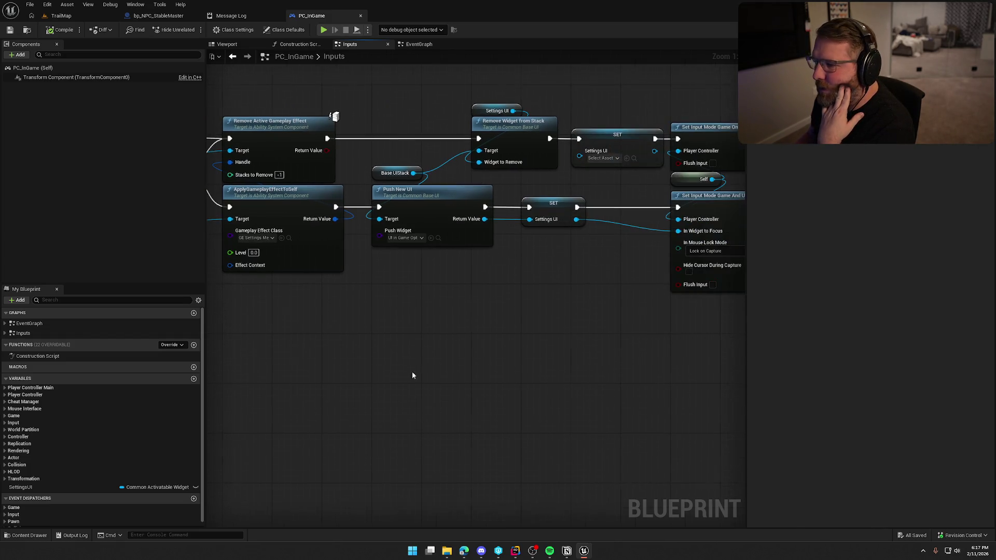
pyautogui.moveTo(511, 361); pyautogui.dragTo(398, 322)
pyautogui.moveTo(456, 297)
pyautogui.mouseDown()
pyautogui.moveTo(350, 283)
pyautogui.moveTo(637, 329)
pyautogui.mouseUp()
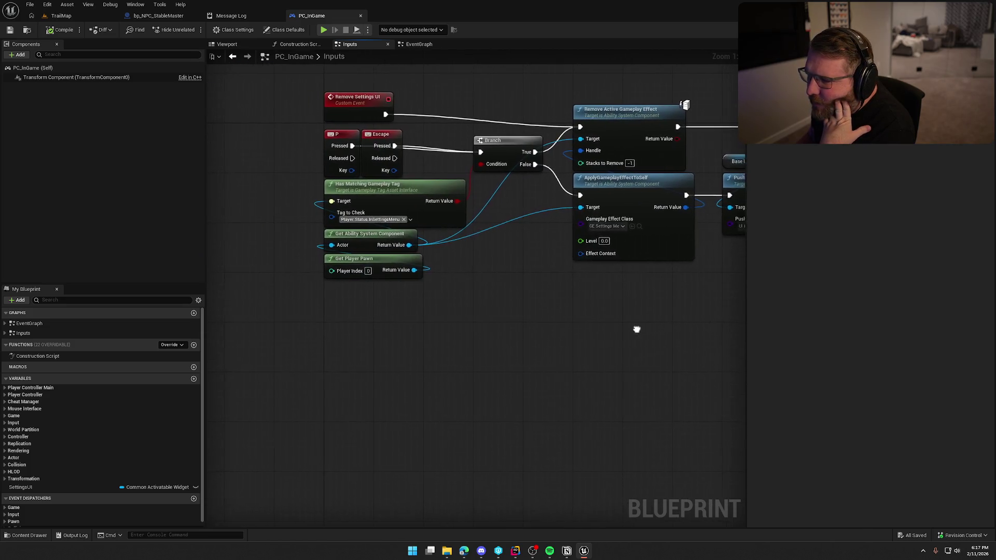
# - Promote the Branch condition to a new InSettingsMenu boolean and wire its getter into Condition
pyautogui.moveTo(481, 164); pyautogui.dragTo(492, 244)
pyautogui.click(520, 285)
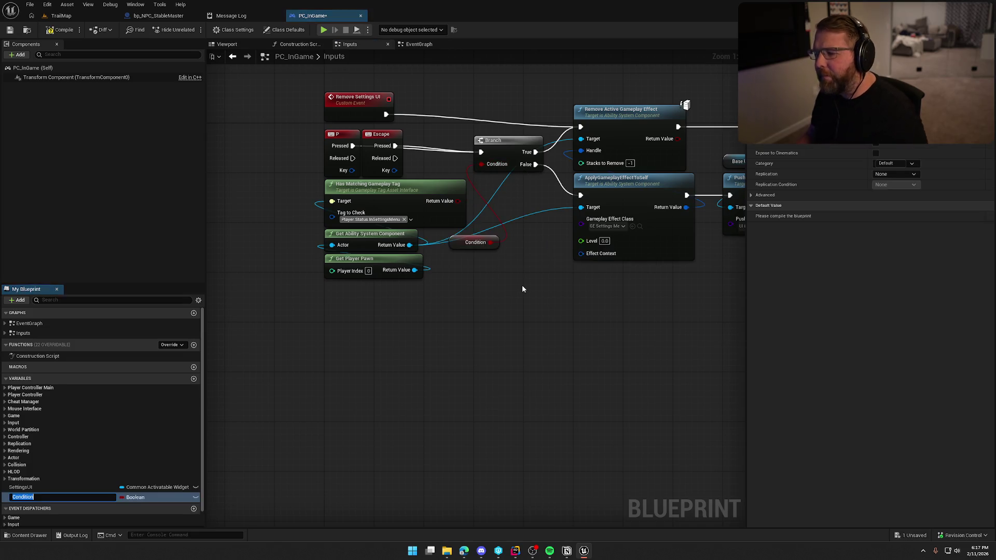
pyautogui.write('InSetting')
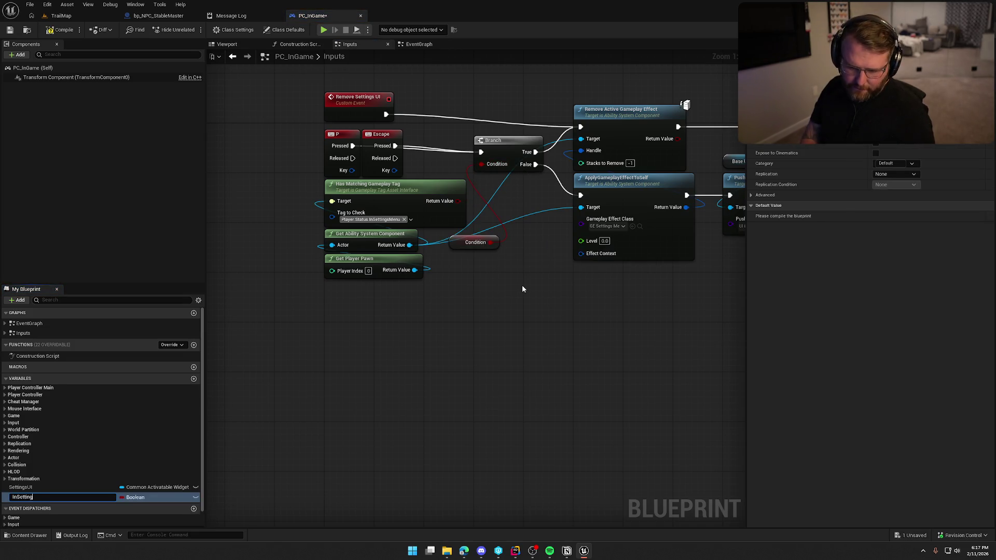
pyautogui.write('sMenu')
pyautogui.press('Return')
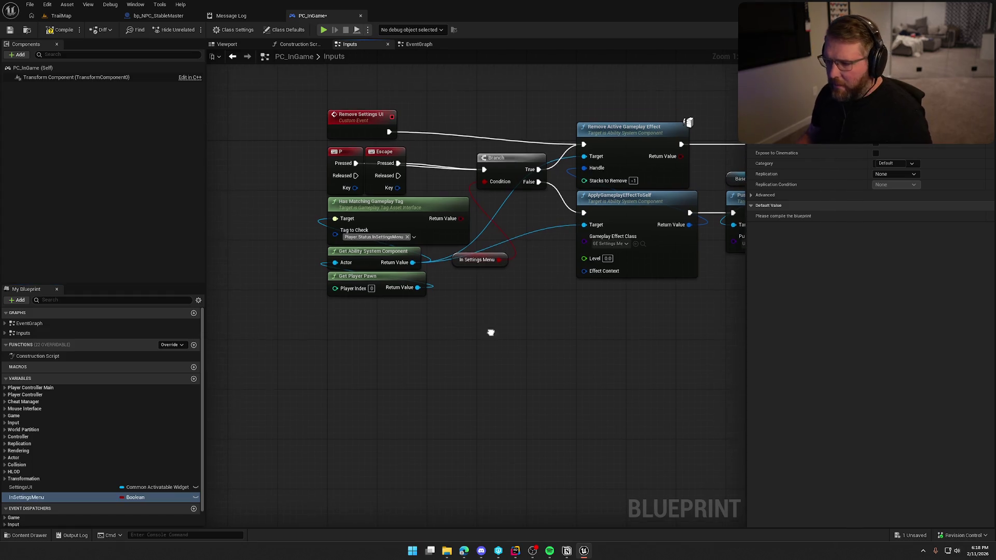
pyautogui.moveTo(466, 264); pyautogui.dragTo(491, 202)
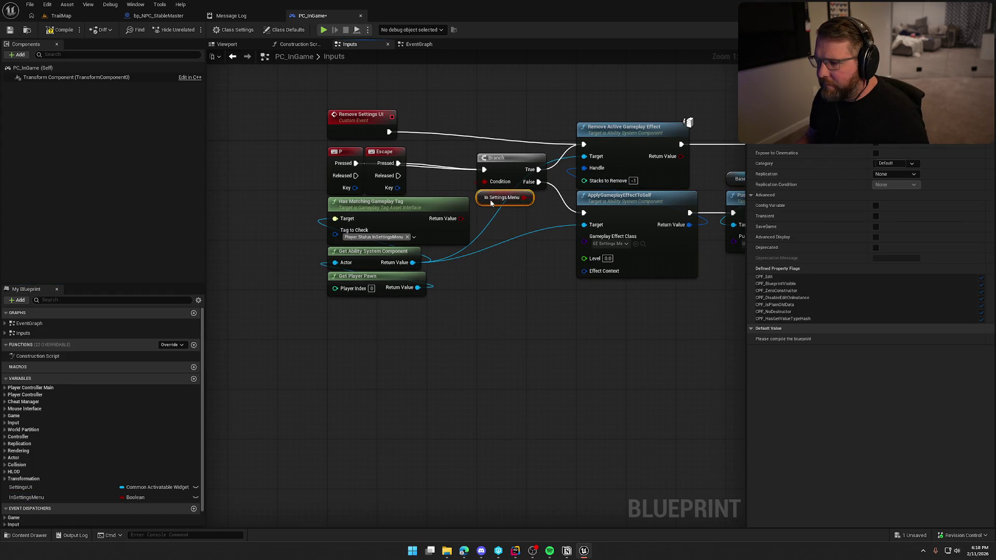
# - Delete the Has Matching Gameplay Tag node and look up the GE_Settings Menu asset
pyautogui.click(478, 337)
pyautogui.click(417, 202)
pyautogui.press('Delete')
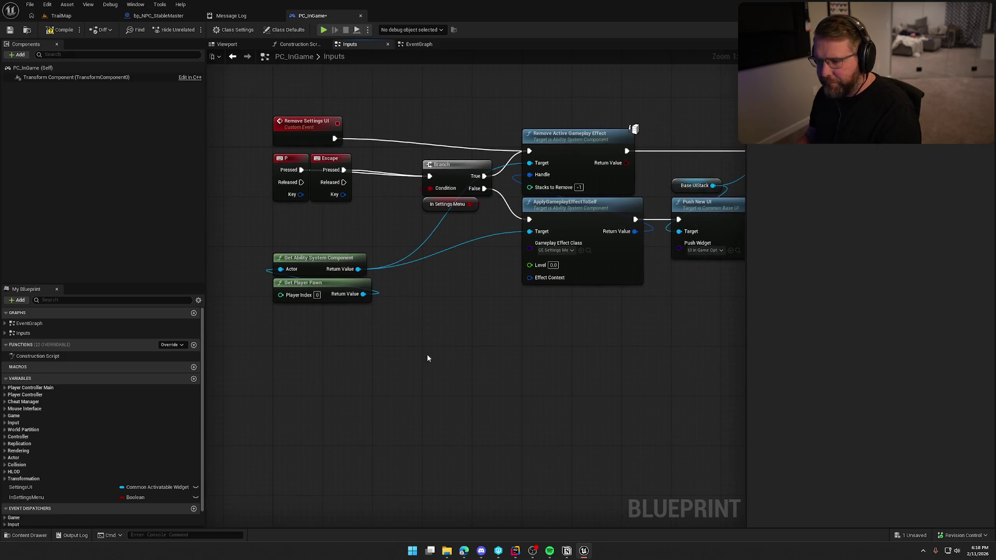
pyautogui.moveTo(445, 347); pyautogui.dragTo(280, 266)
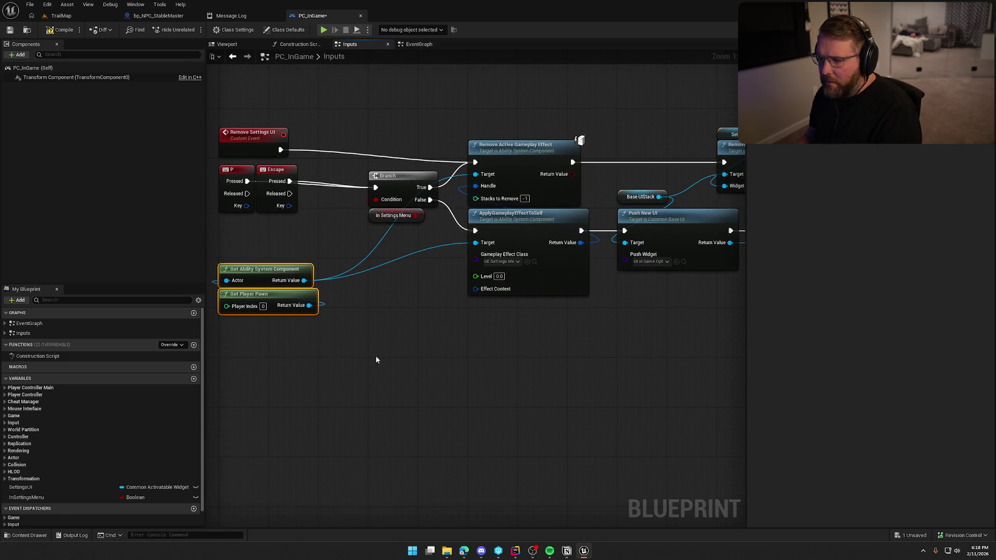
pyautogui.click(534, 262)
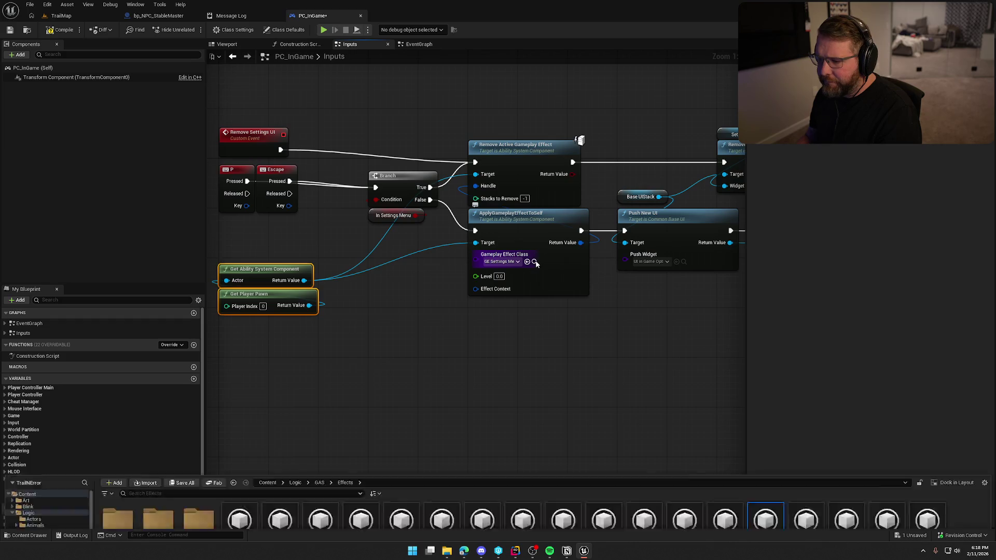
pyautogui.moveTo(652, 318)
pyautogui.mouseDown()
pyautogui.moveTo(524, 305)
pyautogui.moveTo(547, 312)
pyautogui.moveTo(385, 317)
pyautogui.moveTo(608, 347)
pyautogui.mouseUp()
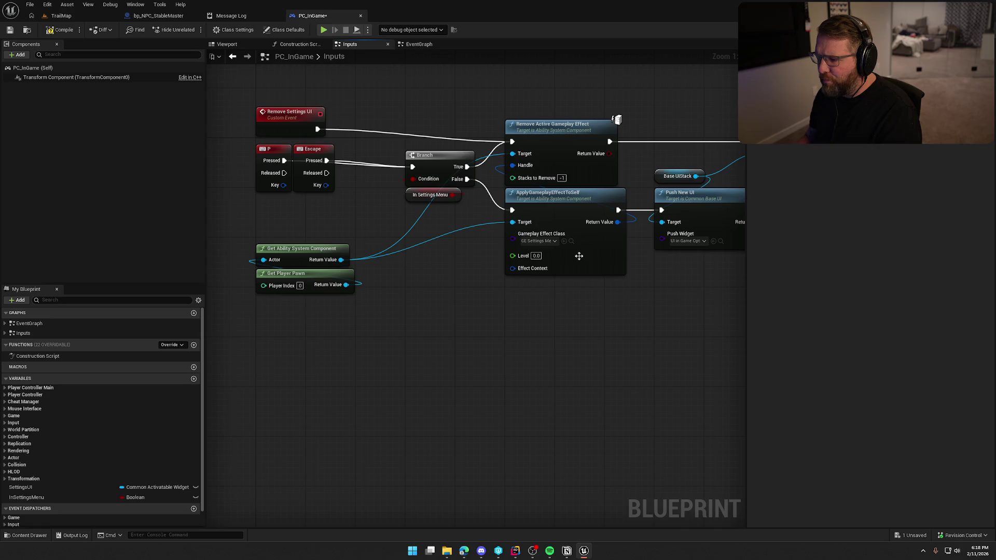
# - Delete the ability-system and pawn getters, route Branch True/False past the effect nodes, and delete both
pyautogui.moveTo(337, 322); pyautogui.dragTo(303, 256)
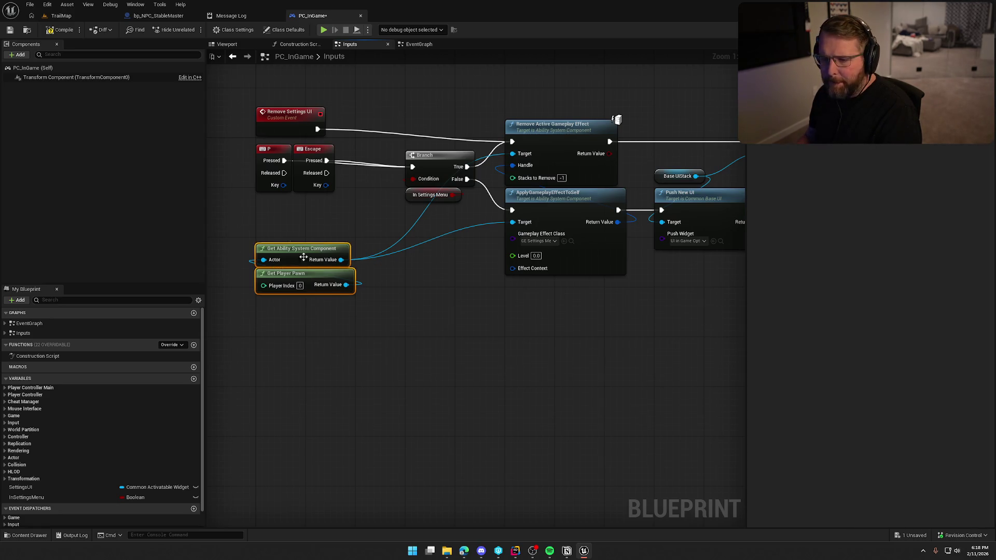
pyautogui.press('Delete')
pyautogui.moveTo(507, 334); pyautogui.dragTo(472, 100)
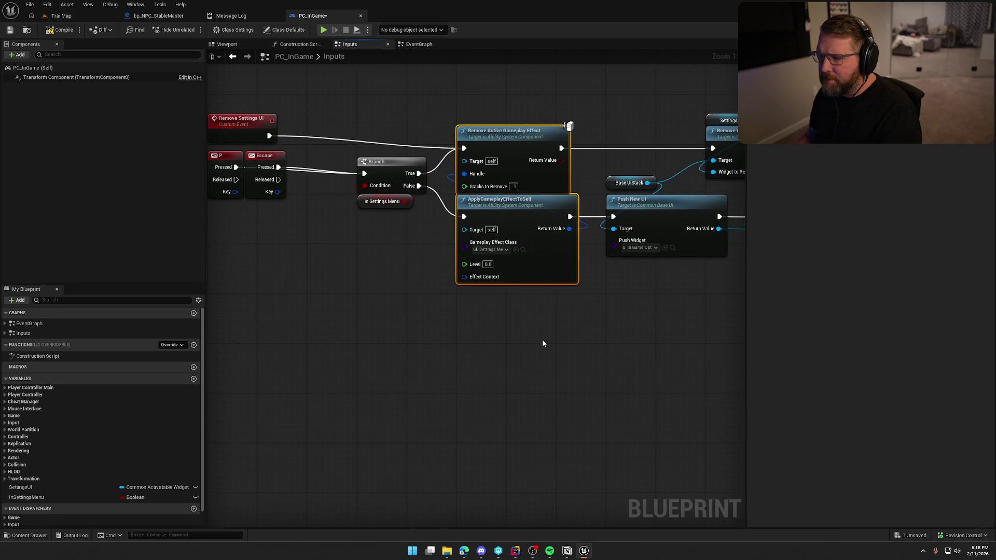
pyautogui.moveTo(455, 273)
pyautogui.mouseDown()
pyautogui.moveTo(474, 300)
pyautogui.moveTo(330, 291)
pyautogui.mouseUp()
pyautogui.moveTo(370, 184); pyautogui.dragTo(620, 186)
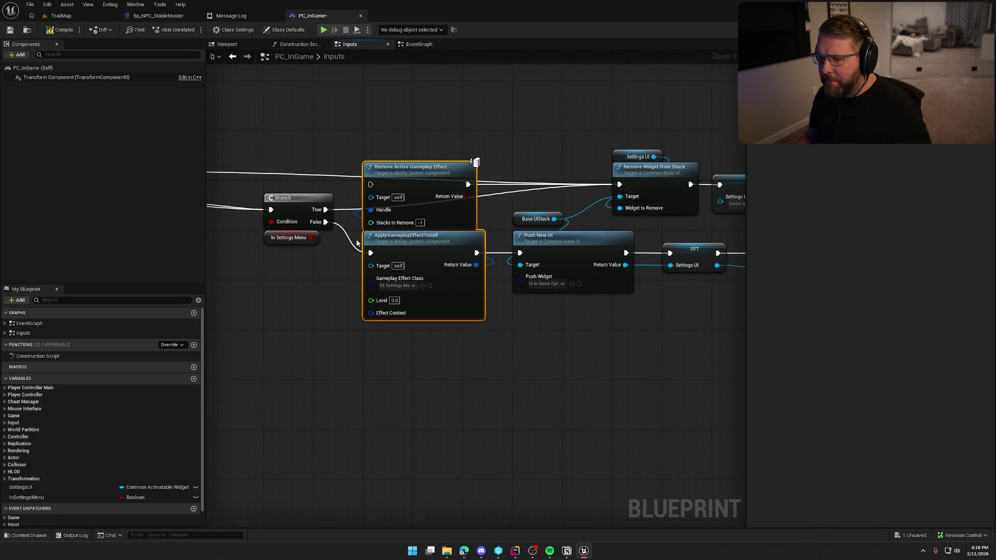
pyautogui.moveTo(370, 253); pyautogui.dragTo(370, 184)
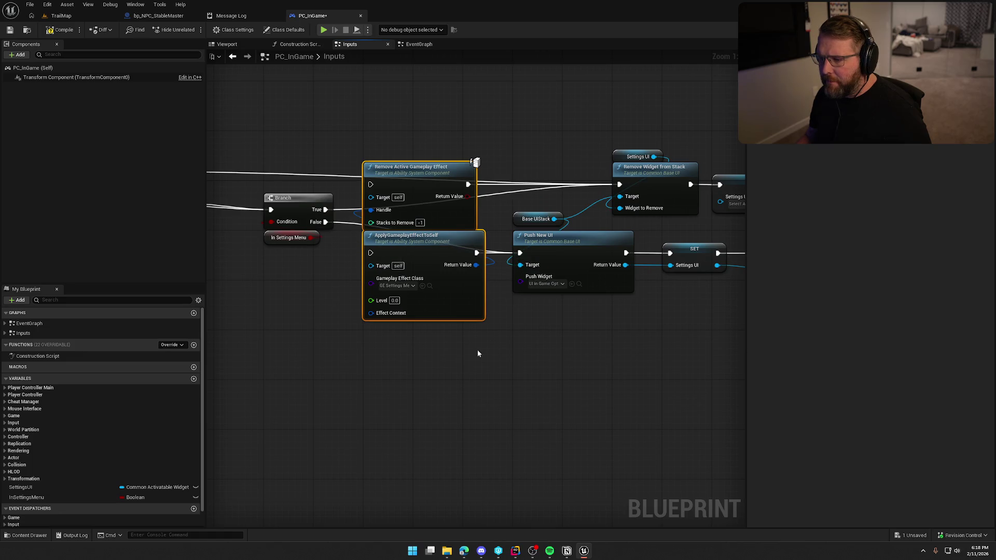
pyautogui.press('Delete')
pyautogui.scroll(-4, 496, 364)
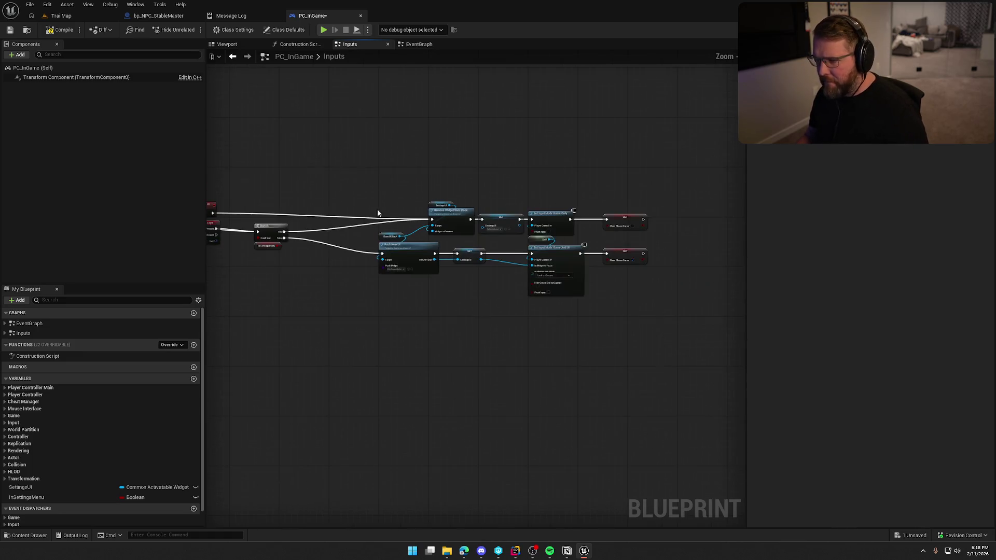
# - Move the Branch and In Settings Menu nodes left to tighten the graph
pyautogui.scroll(4, 495, 282)
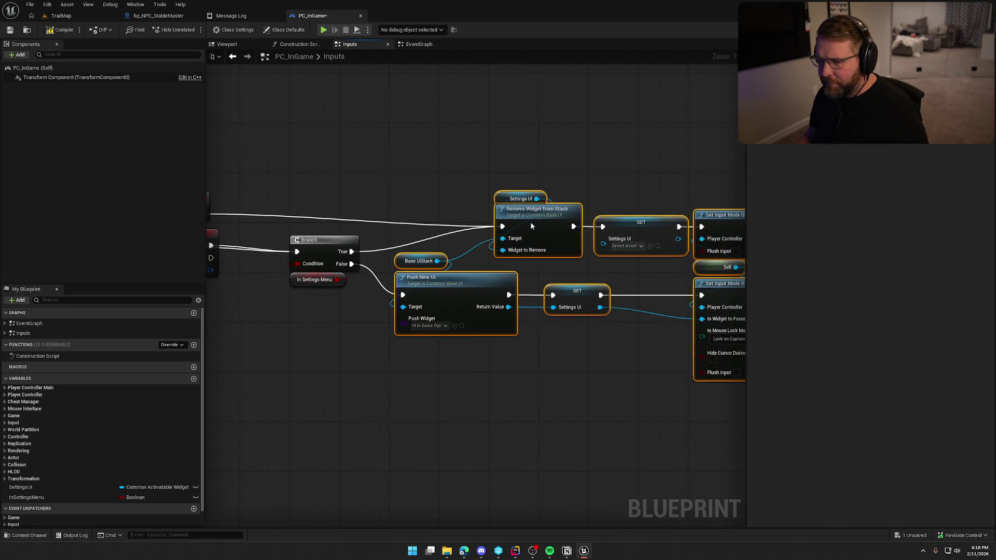
pyautogui.moveTo(322, 317); pyautogui.dragTo(240, 175)
pyautogui.click(336, 340)
pyautogui.scroll(-3, 323, 280)
pyautogui.hotkey('ctrl', 'a')
pyautogui.scroll(3, 257, 256)
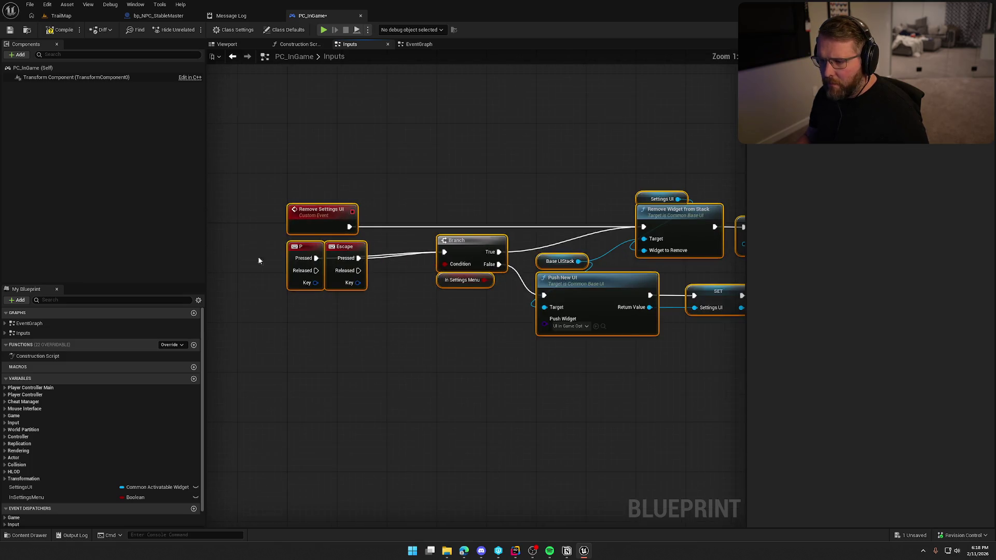
pyautogui.click(384, 378)
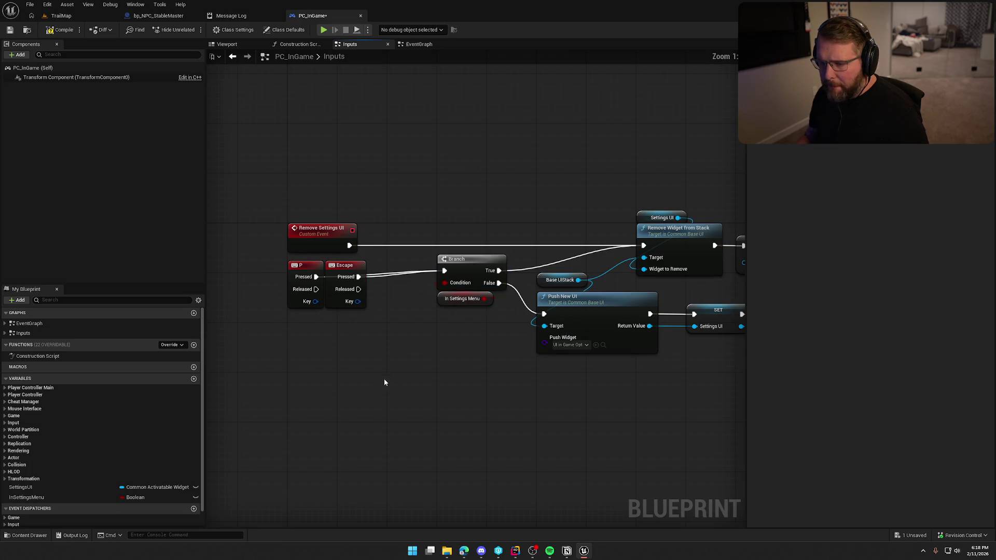
pyautogui.moveTo(384, 378); pyautogui.dragTo(321, 347)
pyautogui.moveTo(437, 310)
pyautogui.mouseDown()
pyautogui.moveTo(410, 218)
pyautogui.moveTo(359, 225)
pyautogui.mouseUp()
pyautogui.click(373, 327)
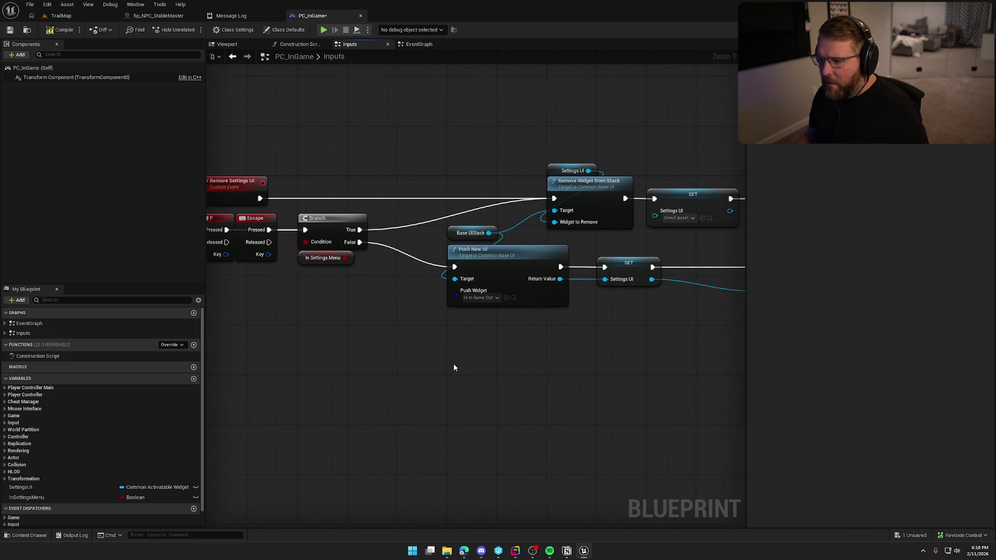
pyautogui.scroll(-2, 393, 362)
pyautogui.scroll(2, 386, 356)
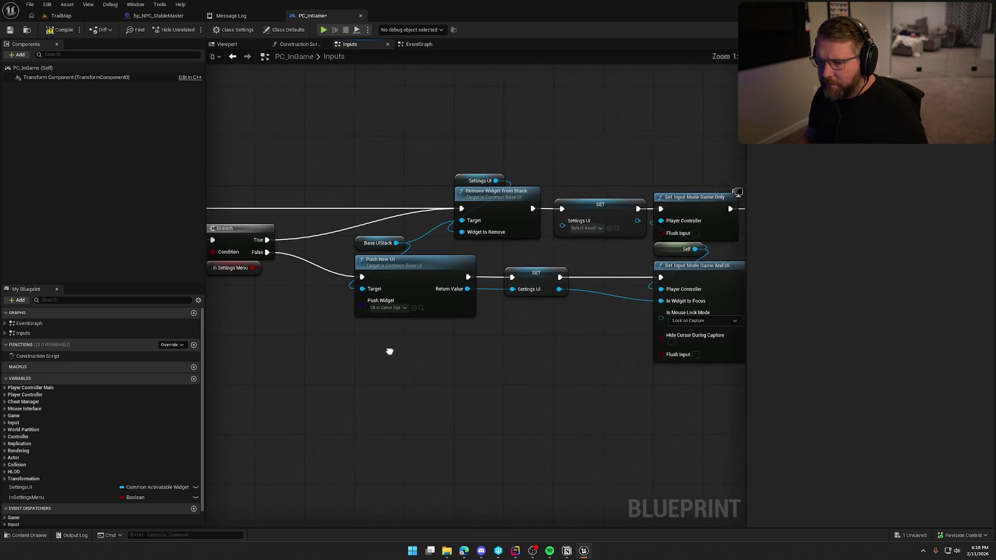
# - Shift the Base UIStack getter, Remove Widget from Stack and SET Settings UI nodes left
pyautogui.moveTo(450, 247); pyautogui.dragTo(400, 246)
pyautogui.click(416, 341)
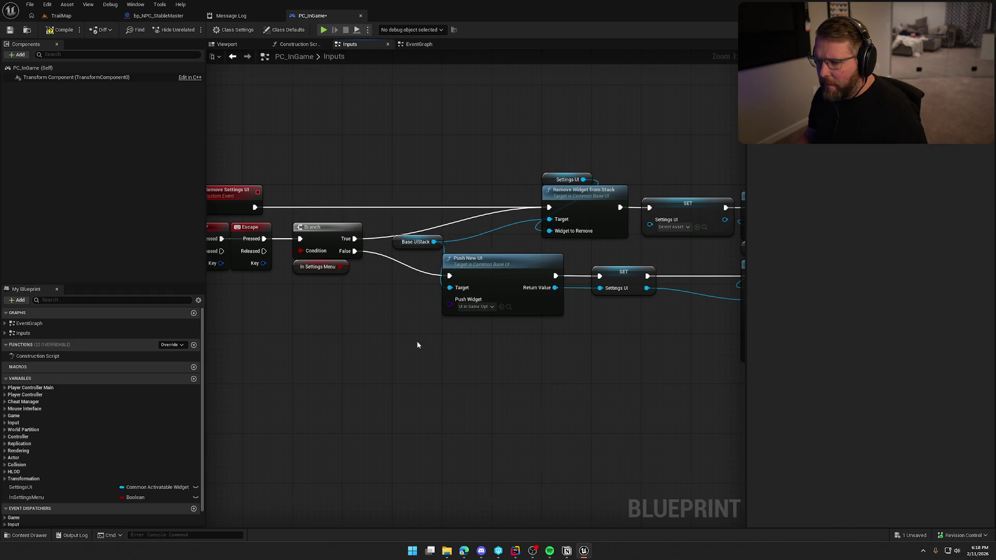
pyautogui.moveTo(415, 341); pyautogui.dragTo(434, 339)
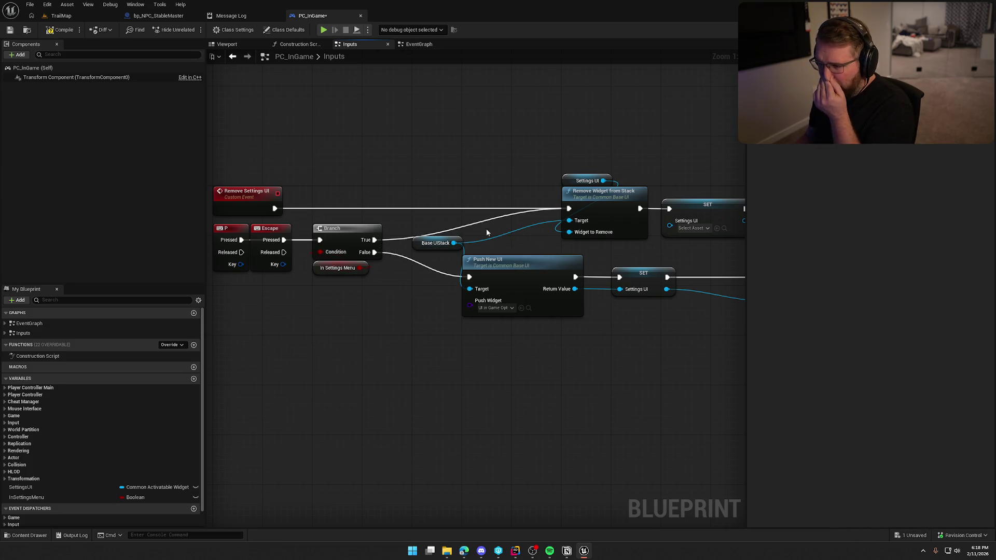
pyautogui.moveTo(531, 157)
pyautogui.mouseDown()
pyautogui.moveTo(583, 207)
pyautogui.moveTo(509, 207)
pyautogui.mouseUp()
pyautogui.click(611, 226)
pyautogui.moveTo(605, 231); pyautogui.dragTo(444, 228)
pyautogui.moveTo(542, 214)
pyautogui.mouseDown()
pyautogui.moveTo(448, 213)
pyautogui.moveTo(500, 214)
pyautogui.mouseUp()
pyautogui.click(508, 166)
# - Add a SET In Settings Menu node after each of the two Show Mouse Cursor setters
pyautogui.moveTo(509, 166); pyautogui.dragTo(390, 166)
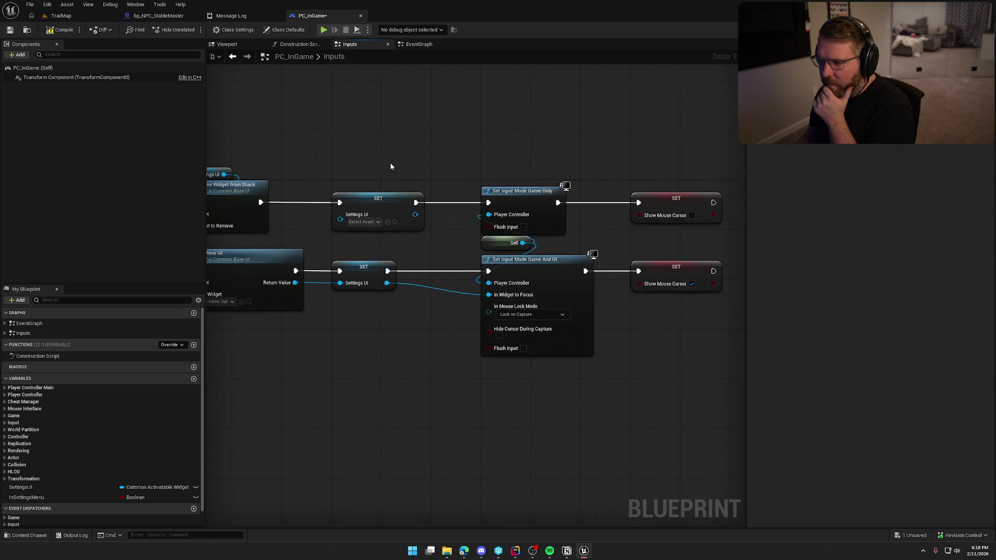
pyautogui.moveTo(640, 371); pyautogui.dragTo(499, 369)
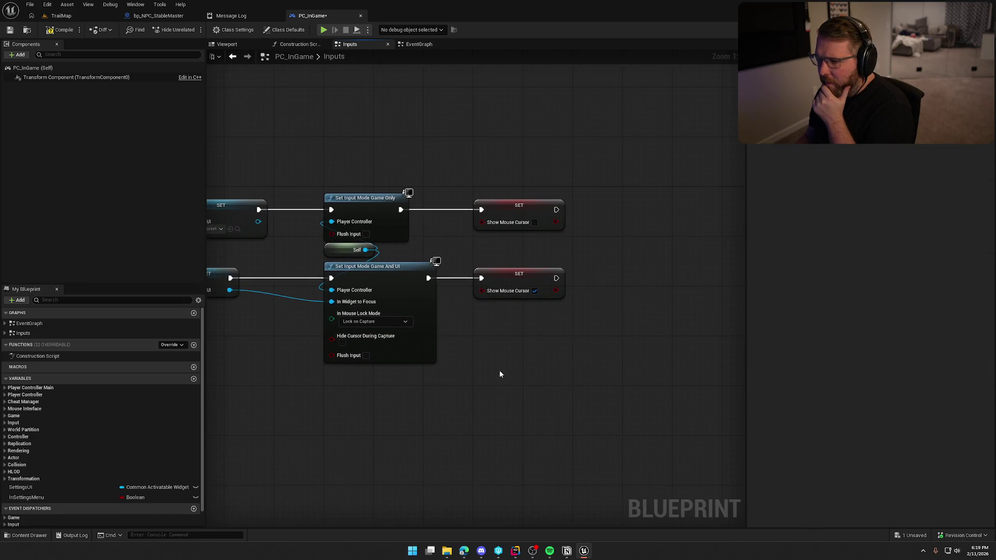
pyautogui.moveTo(26, 497)
pyautogui.mouseDown()
pyautogui.moveTo(583, 218)
pyautogui.moveTo(561, 209)
pyautogui.moveTo(608, 204)
pyautogui.mouseUp()
pyautogui.hotkey('ctrl', 'v')
pyautogui.moveTo(556, 278)
pyautogui.mouseDown()
pyautogui.moveTo(612, 289)
pyautogui.moveTo(597, 274)
pyautogui.mouseUp()
# - Tick In Settings Menu true on the lower path's SET node
pyautogui.click(632, 290)
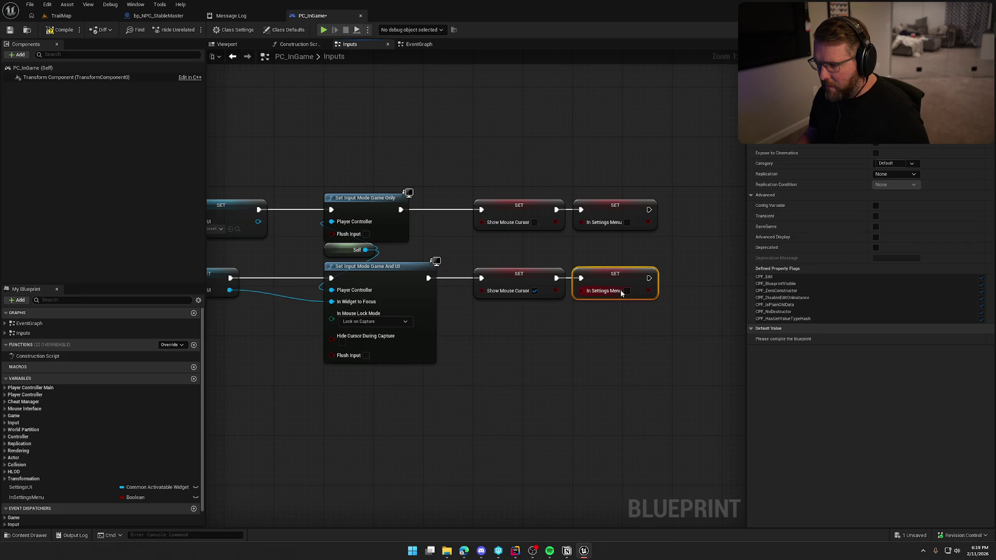
pyautogui.moveTo(466, 404); pyautogui.dragTo(696, 399)
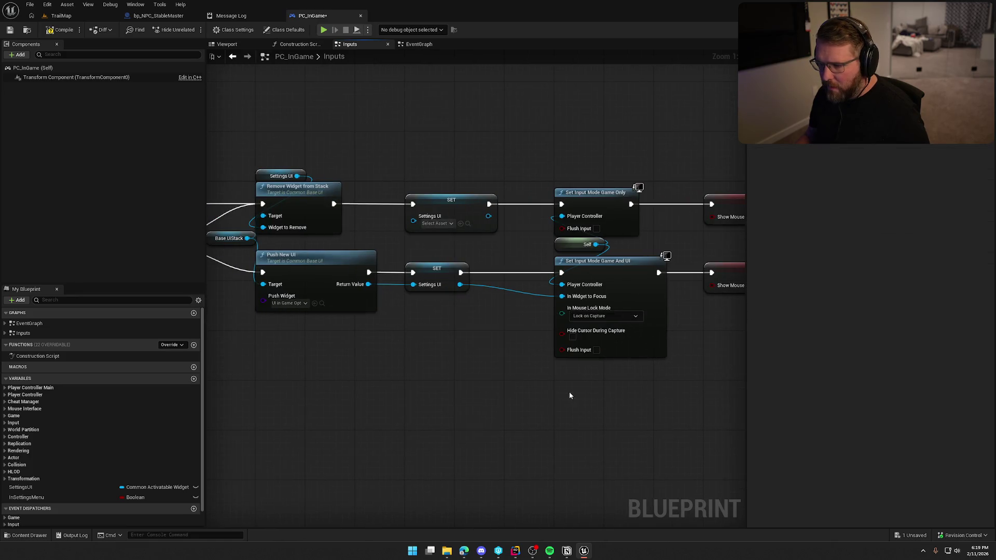
pyautogui.moveTo(545, 151)
pyautogui.mouseDown()
pyautogui.moveTo(867, 414)
pyautogui.moveTo(601, 389)
pyautogui.mouseUp()
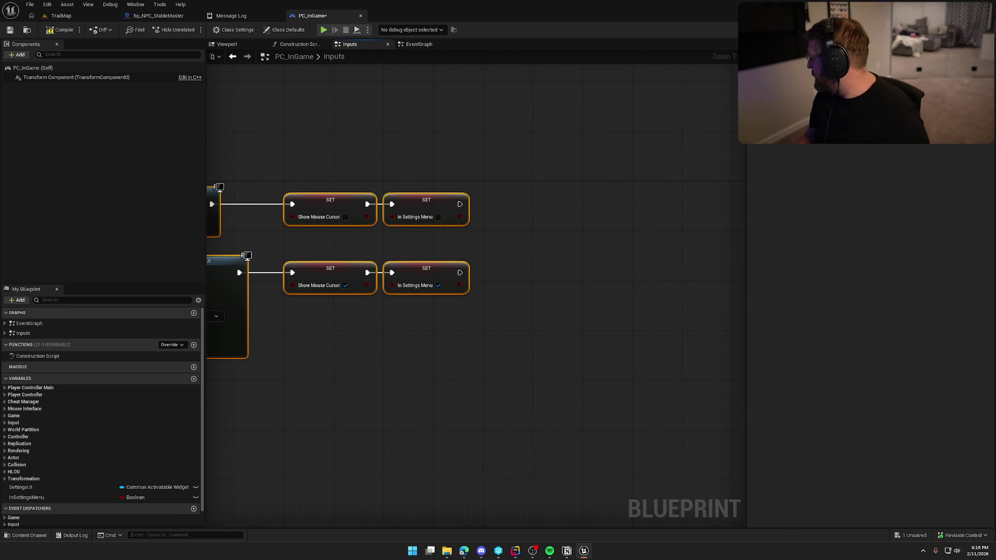
# - Review the Inputs graph from the Branch and Escape nodes to Remove Widget and Push New UI
pyautogui.doubleClick(23, 333)
pyautogui.click(487, 114)
pyautogui.moveTo(436, 307); pyautogui.dragTo(635, 310)
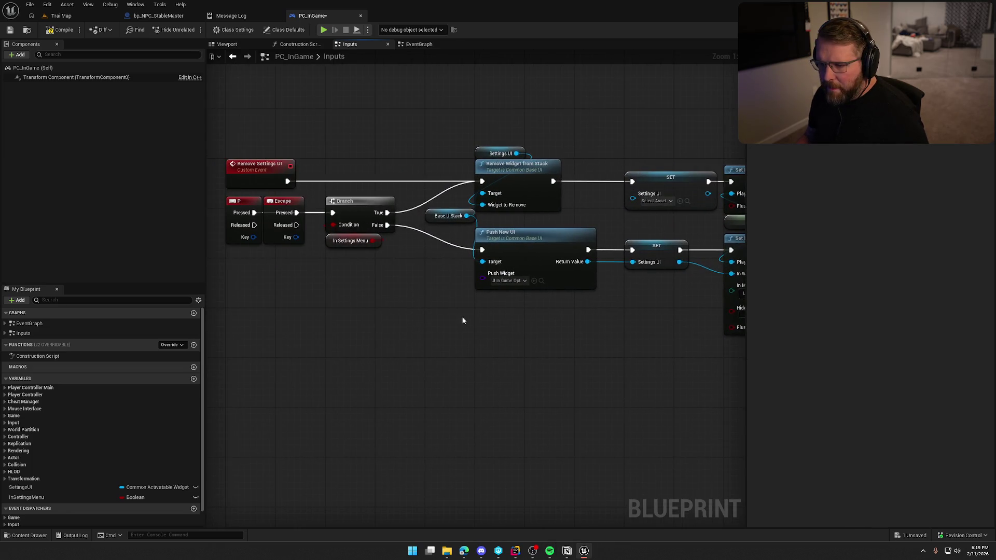
pyautogui.moveTo(464, 319)
pyautogui.mouseDown()
pyautogui.moveTo(471, 344)
pyautogui.moveTo(259, 337)
pyautogui.moveTo(580, 351)
pyautogui.moveTo(235, 339)
pyautogui.mouseUp()
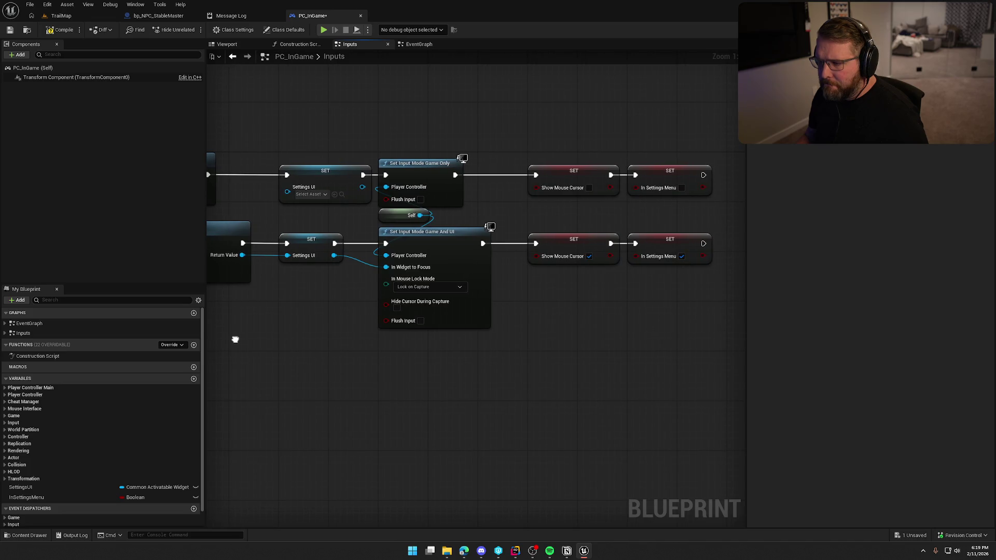
pyautogui.moveTo(235, 339); pyautogui.dragTo(632, 352)
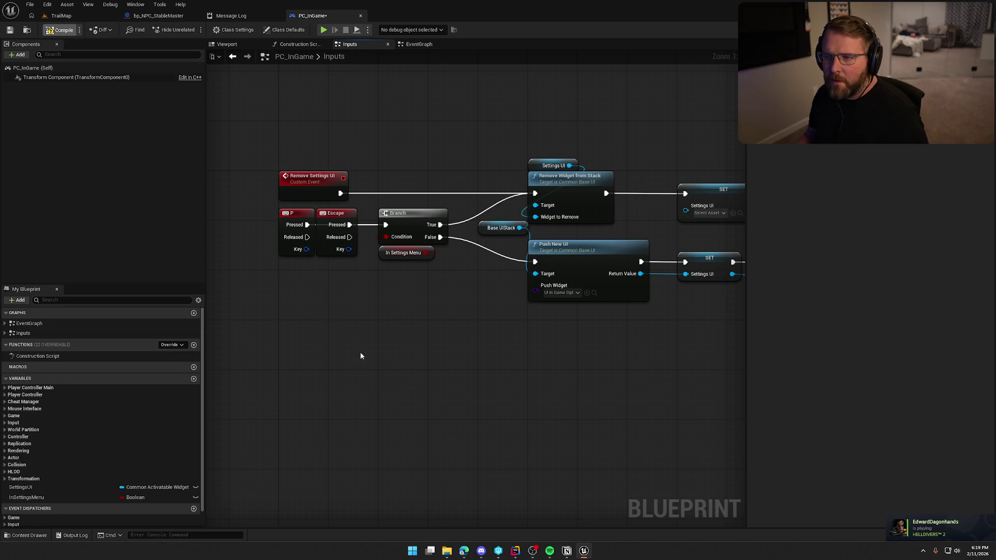
# - Check out the edited blueprint, play-test TrailMap by running the character around, then return to Rider
pyautogui.click(506, 364)
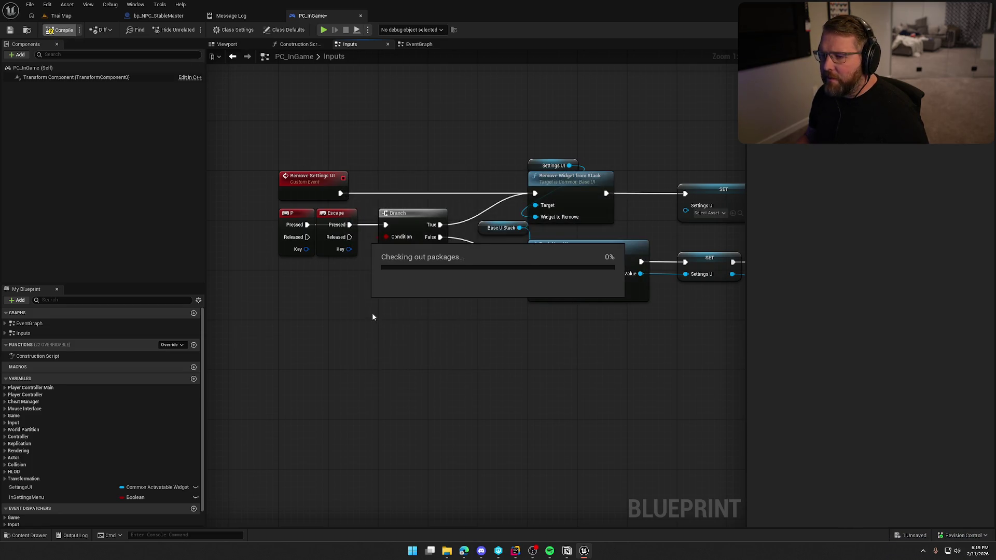
pyautogui.click(73, 16)
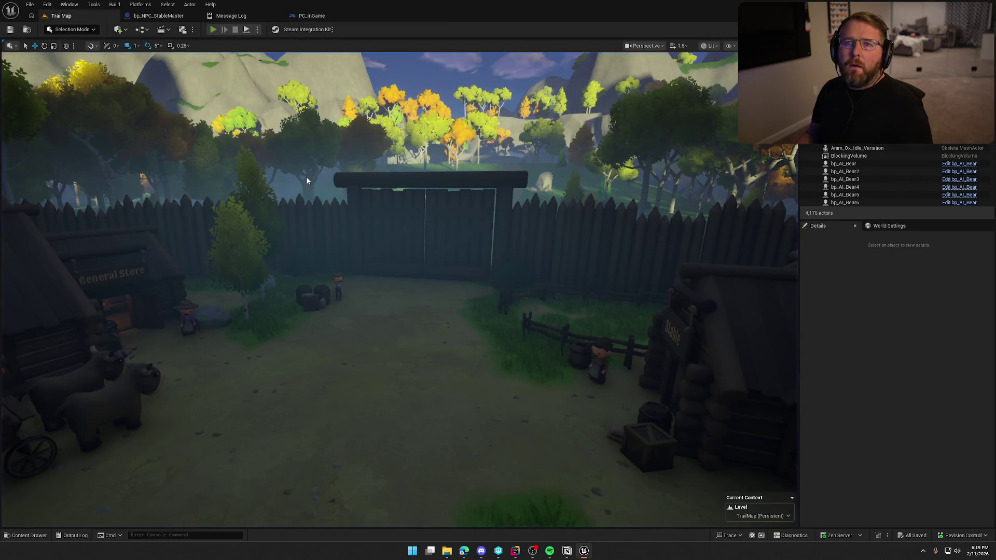
pyautogui.hotkey('alt', 'p')
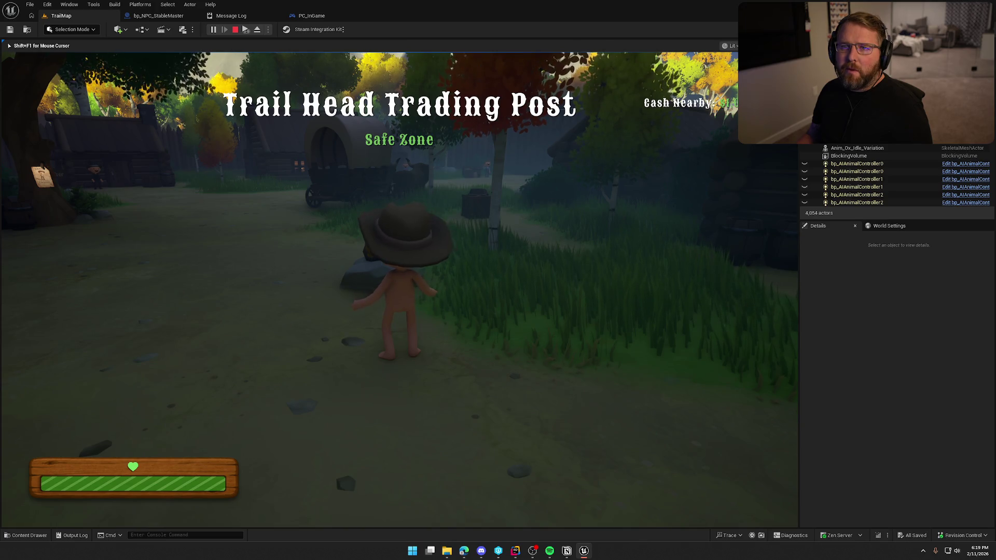
pyautogui.press('w')
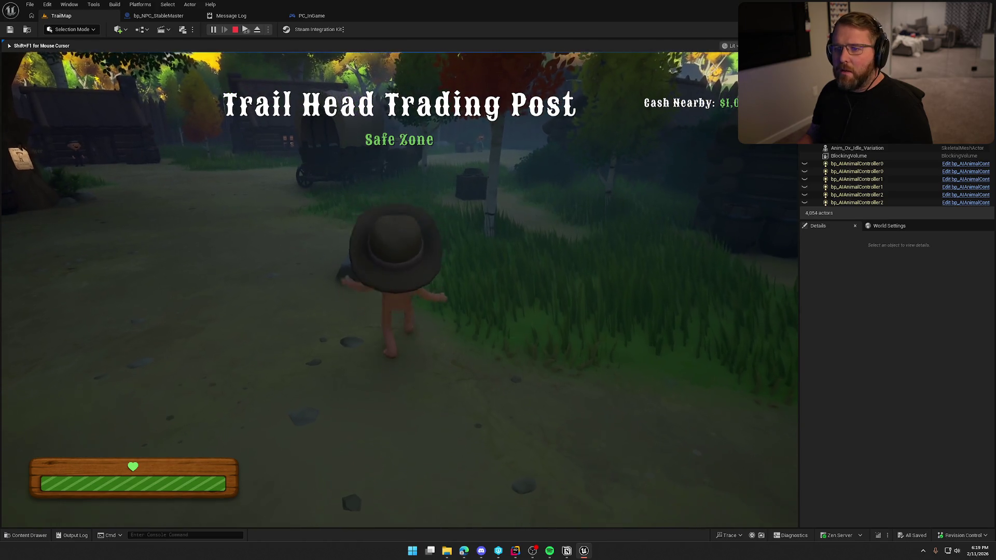
pyautogui.press('shift')
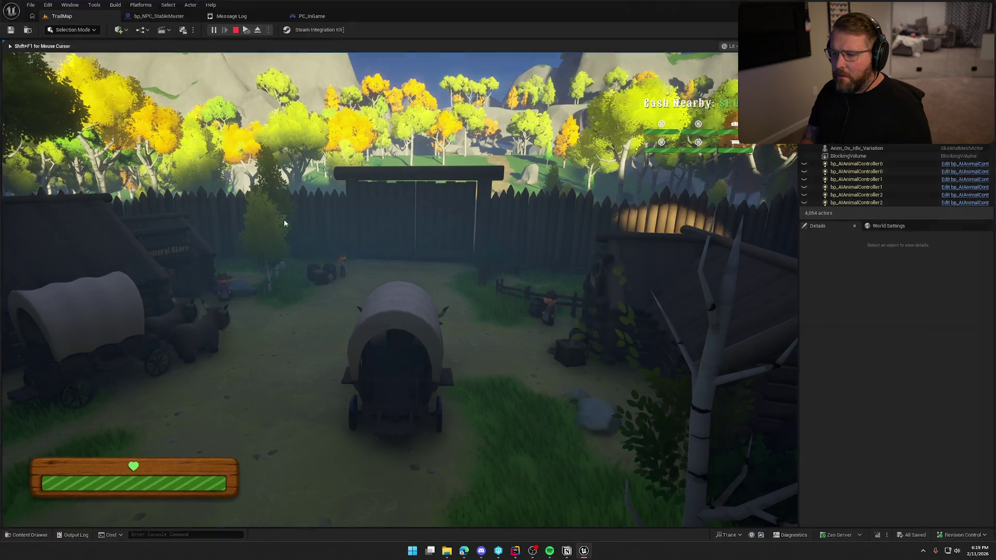
pyautogui.hotkey('alt', 'Tab')
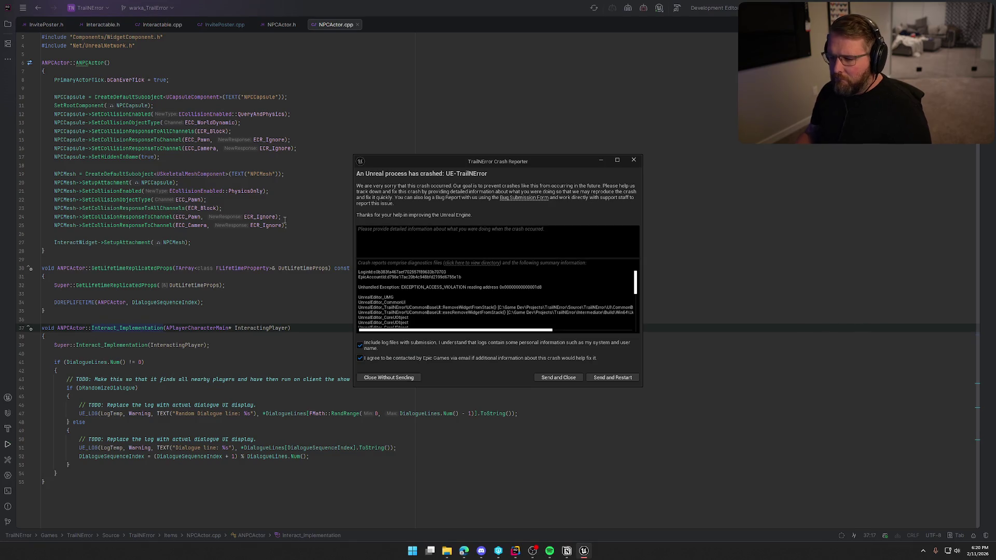
# - Dismiss the Unreal crash report and maximize the Rider window
pyautogui.moveTo(640, 387); pyautogui.dragTo(814, 469)
pyautogui.click(806, 161)
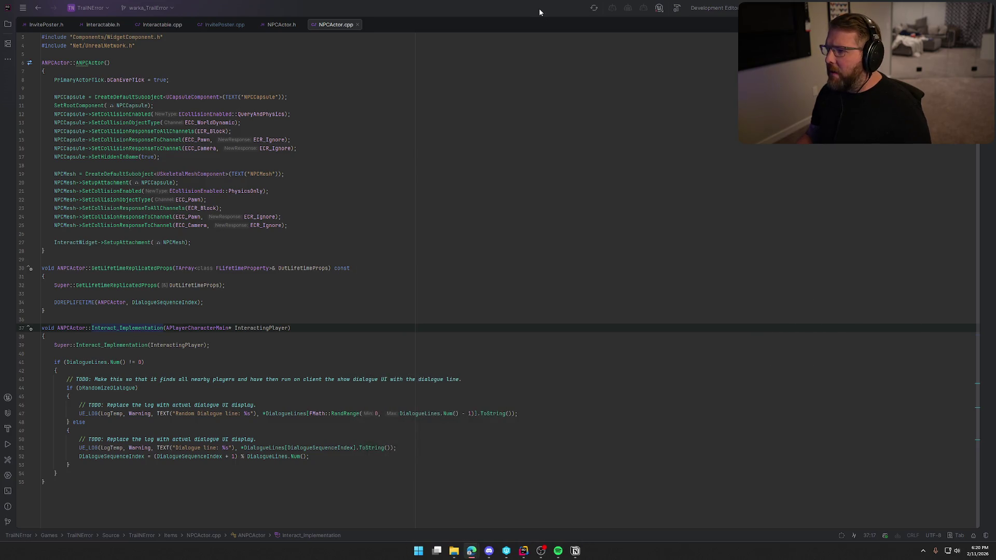
pyautogui.doubleClick(523, 7)
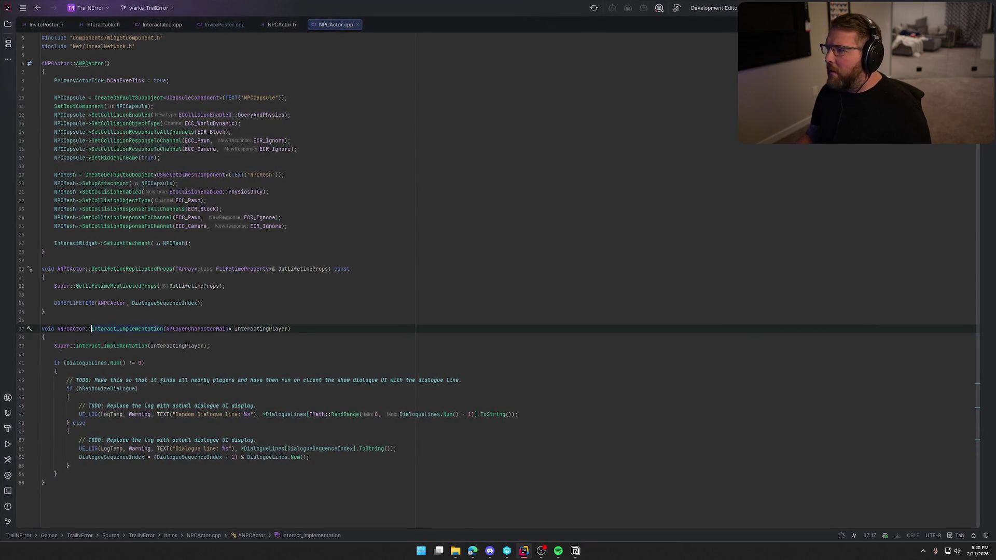
# - Build the project, close the UnrealLink log once it succeeds, and return to Unreal
pyautogui.click(677, 8)
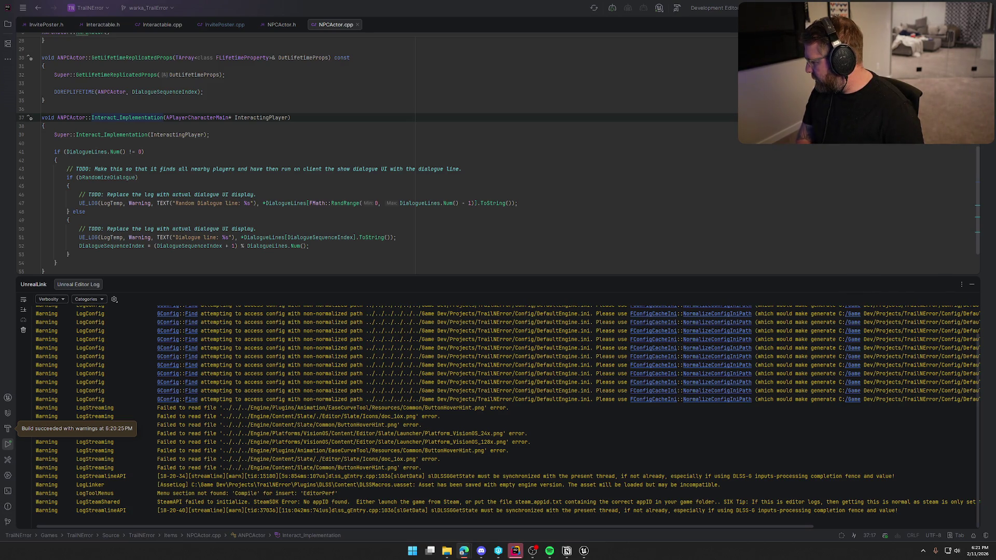
pyautogui.hotkey('shift', 'Escape')
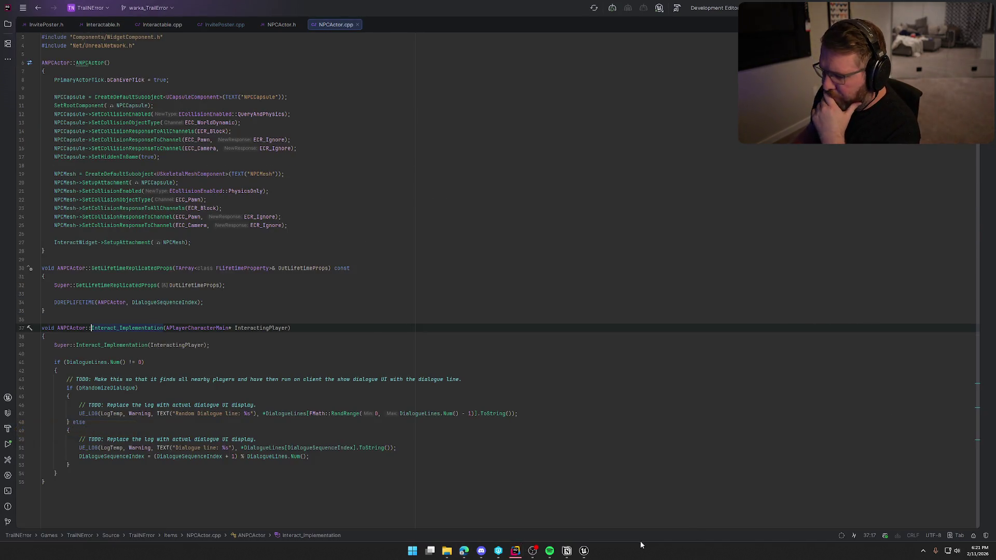
pyautogui.click(584, 550)
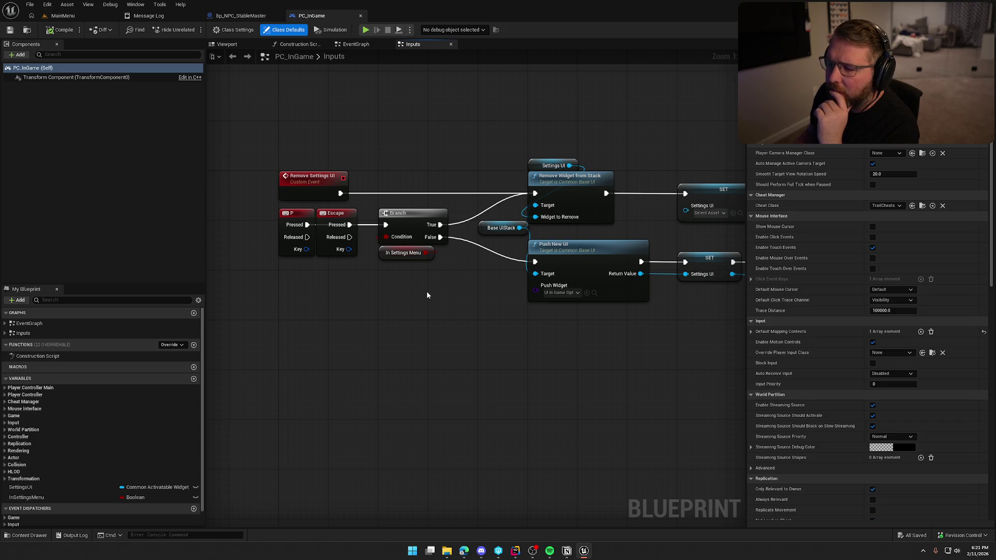
# - Untick the InSettingsMenu variable's Default Value in PC_InGame so it starts false
pyautogui.moveTo(427, 295); pyautogui.dragTo(367, 256)
pyautogui.moveTo(445, 328); pyautogui.dragTo(397, 324)
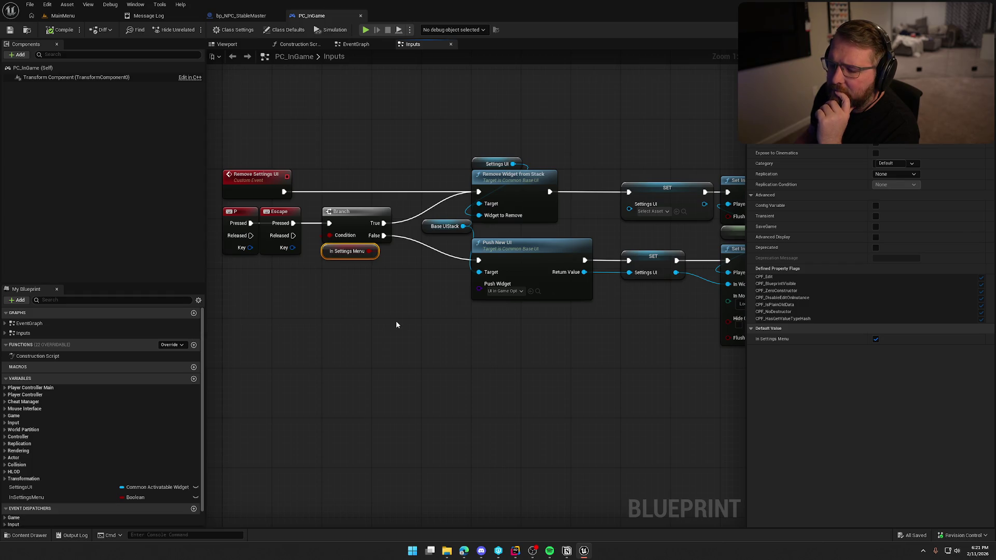
pyautogui.click(52, 498)
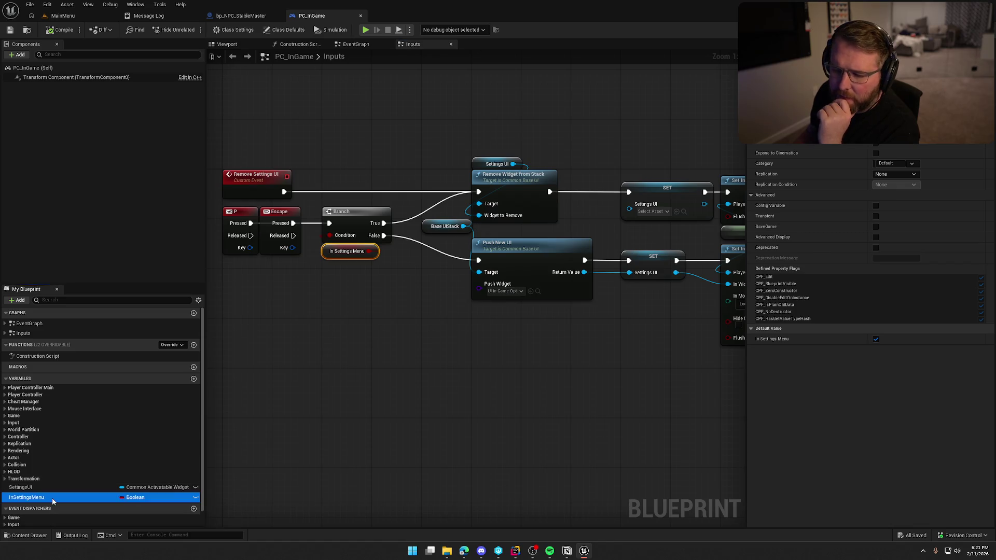
pyautogui.click(875, 216)
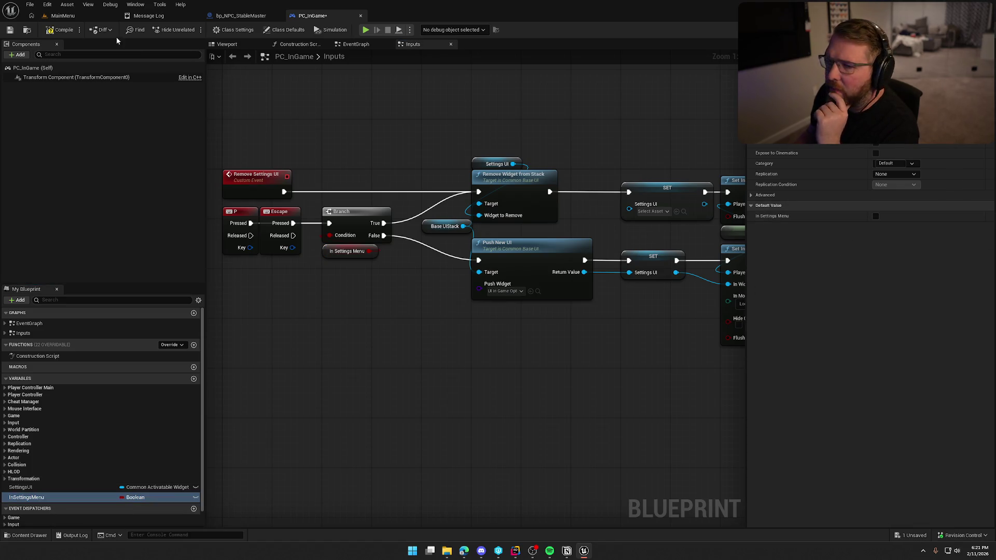
pyautogui.click(142, 17)
pyautogui.middleClick(148, 16)
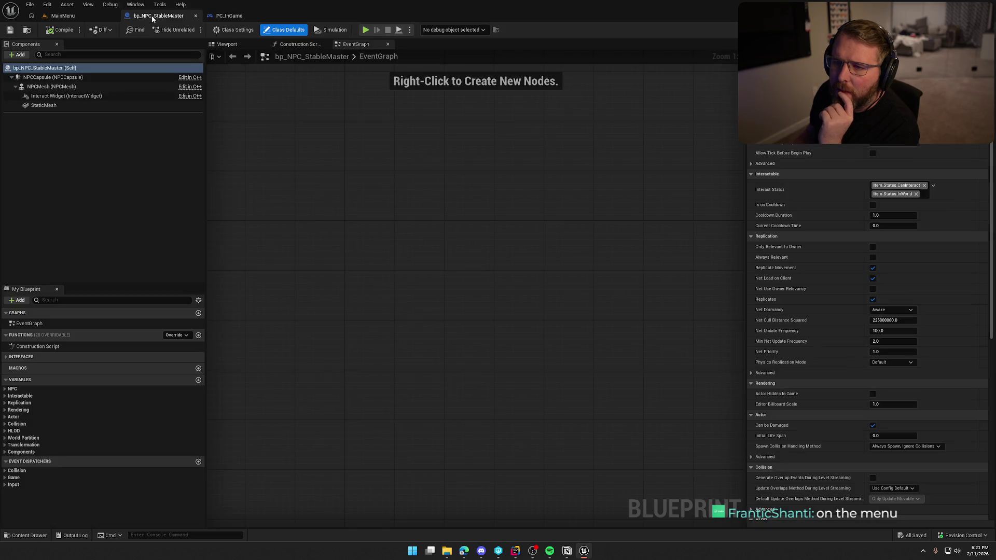
# - Close the bp_NPC_StableMaster and PC_InGame editors, load TrailMap from Maps, and start a play test
pyautogui.middleClick(156, 16)
pyautogui.middleClick(156, 15)
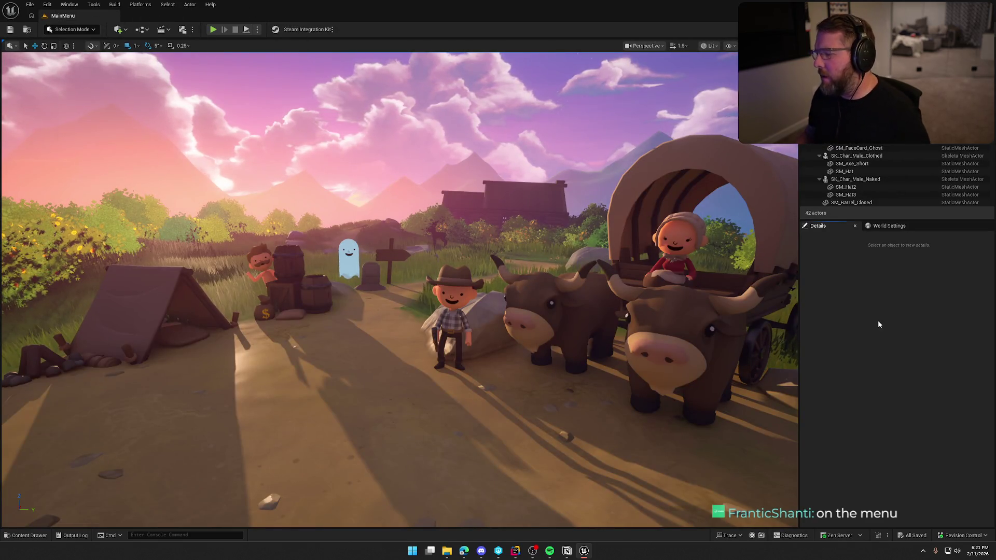
pyautogui.hotkey('ctrl', 'space')
pyautogui.click(29, 479)
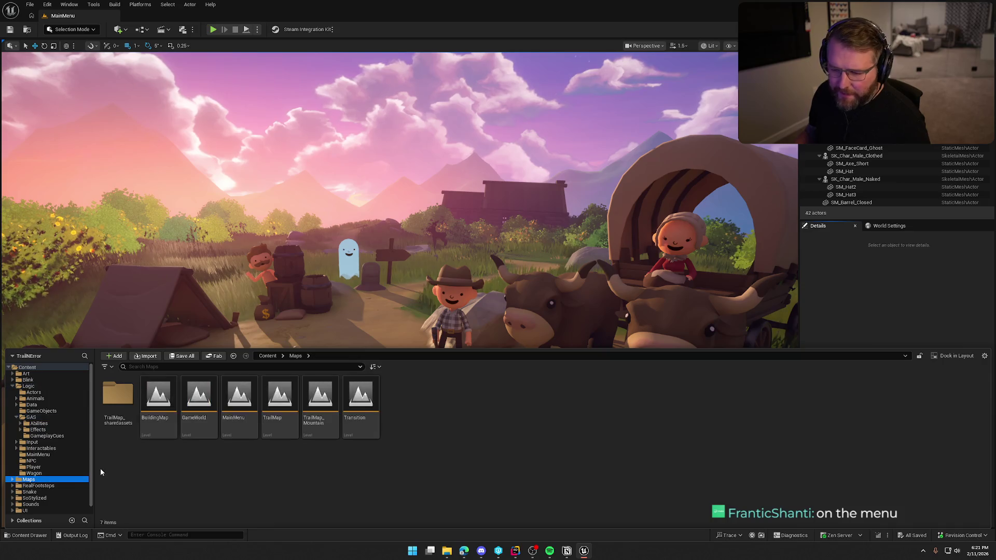
pyautogui.doubleClick(279, 399)
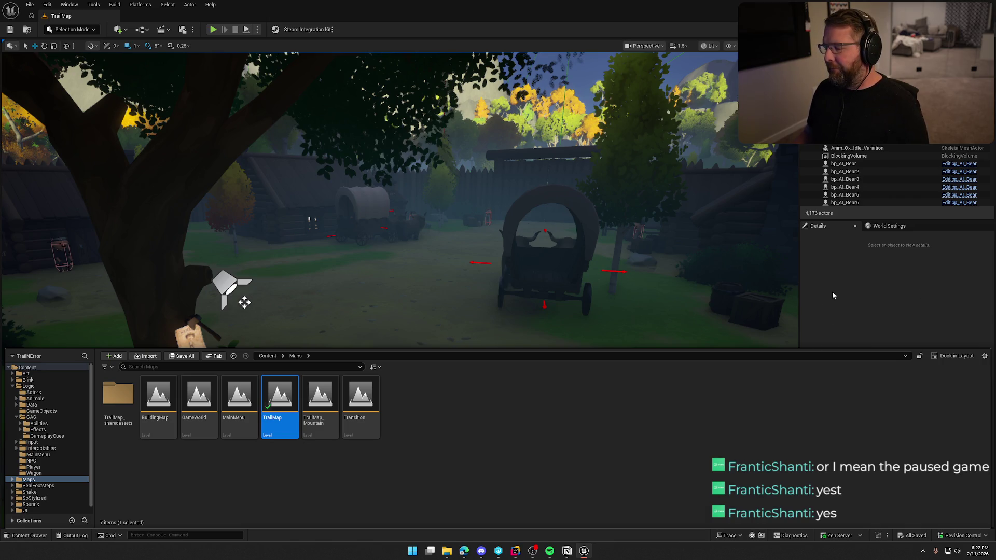
pyautogui.hotkey('ctrl', 'space')
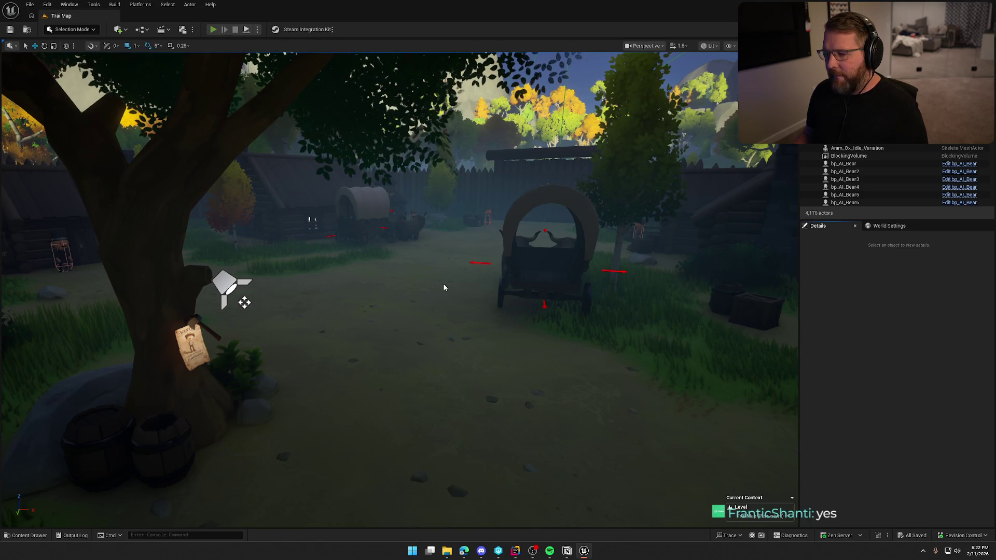
pyautogui.hotkey('alt', 'p')
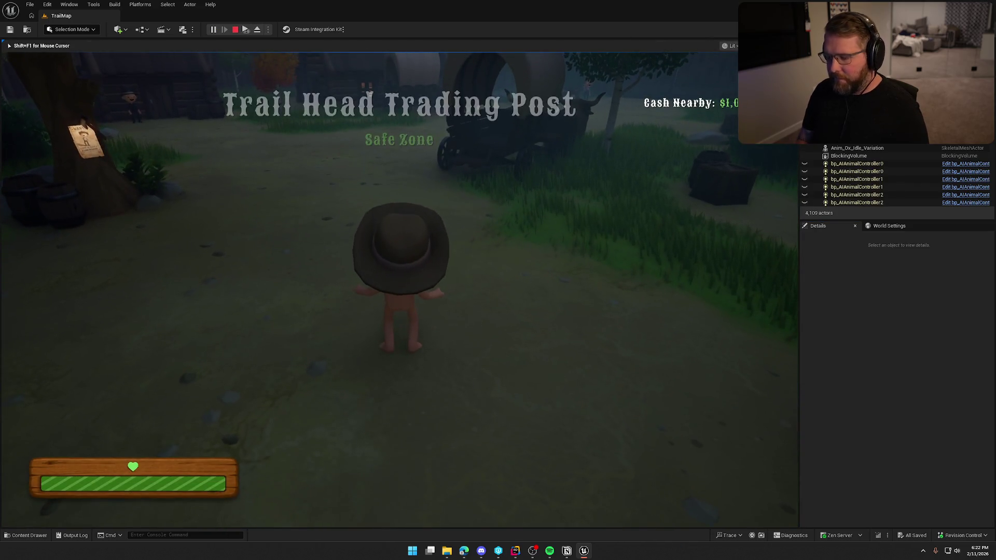
# - Walk to the wagon, climb on, and drive it toward the gate
pyautogui.press('Escape')
pyautogui.press('Escape')
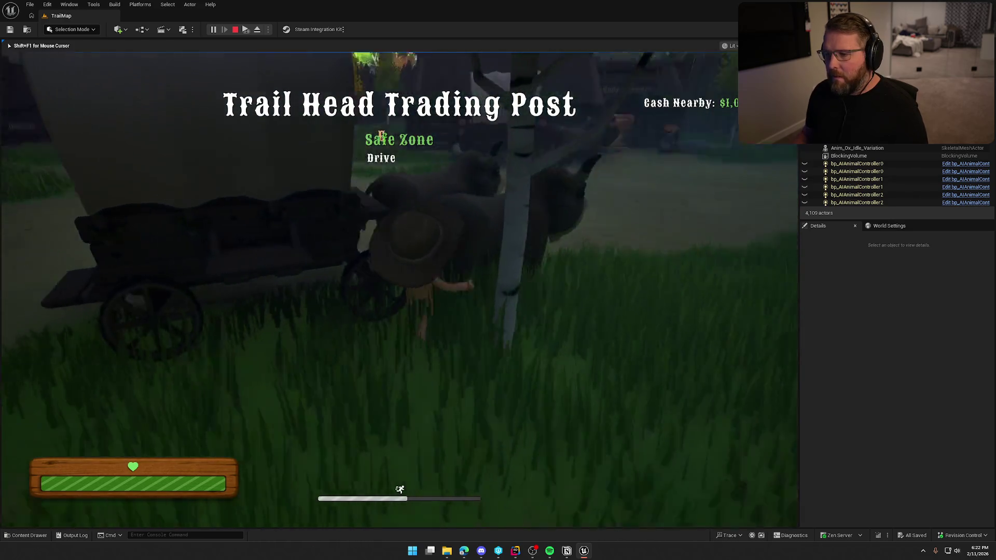
pyautogui.press('e')
pyautogui.press('w')
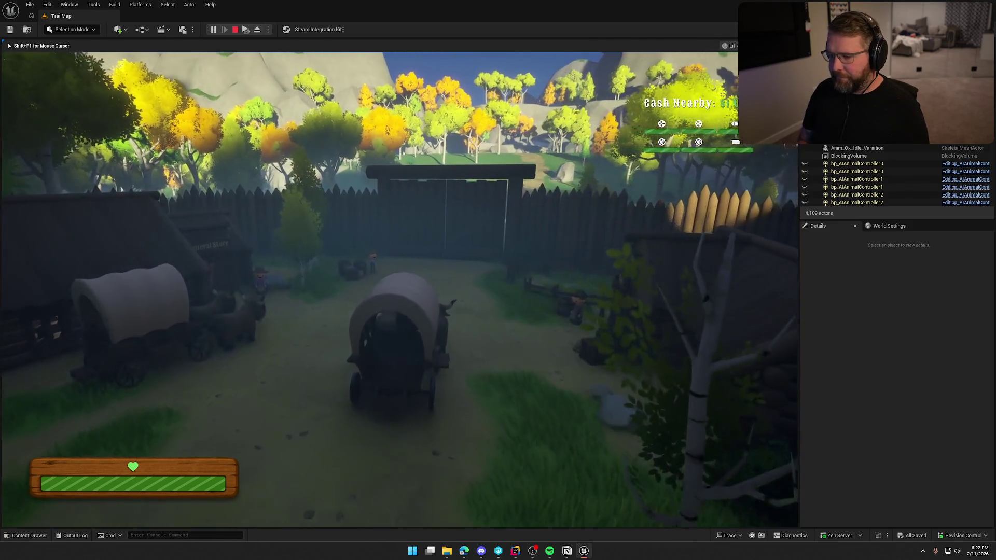
# - Open and close the pause menu several times to confirm it toggles, then stop the play test
pyautogui.hotkey('shift', 'F1')
pyautogui.click(419, 322)
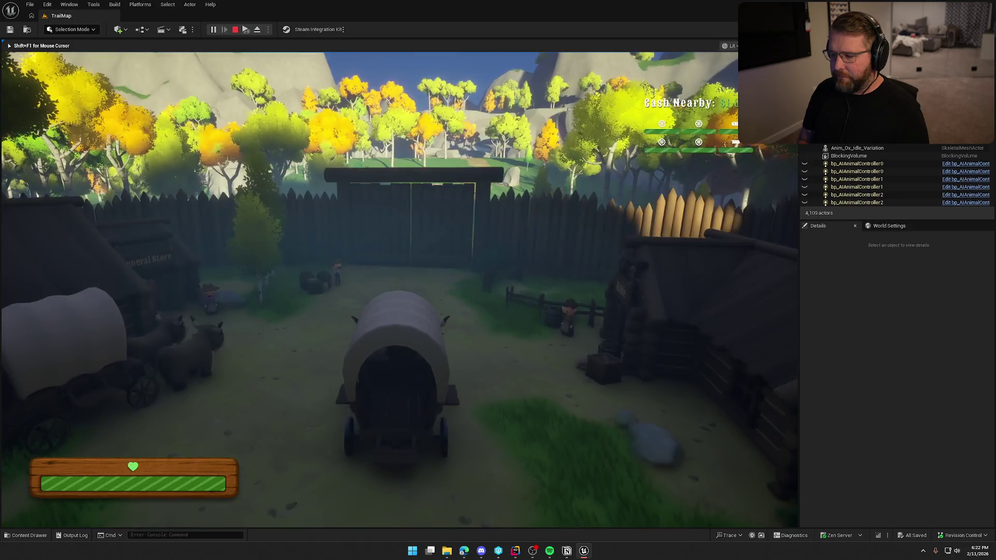
pyautogui.press('Escape')
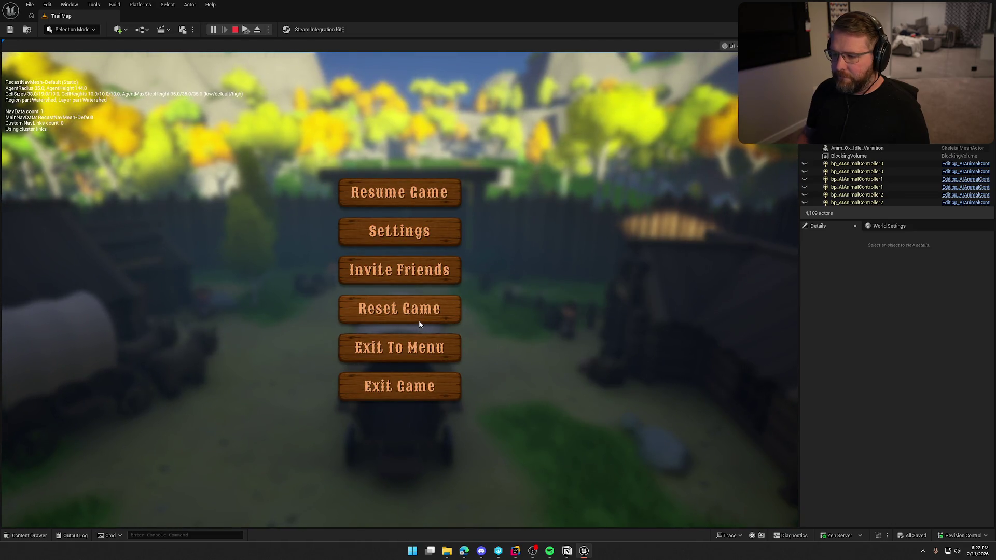
pyautogui.press('Escape')
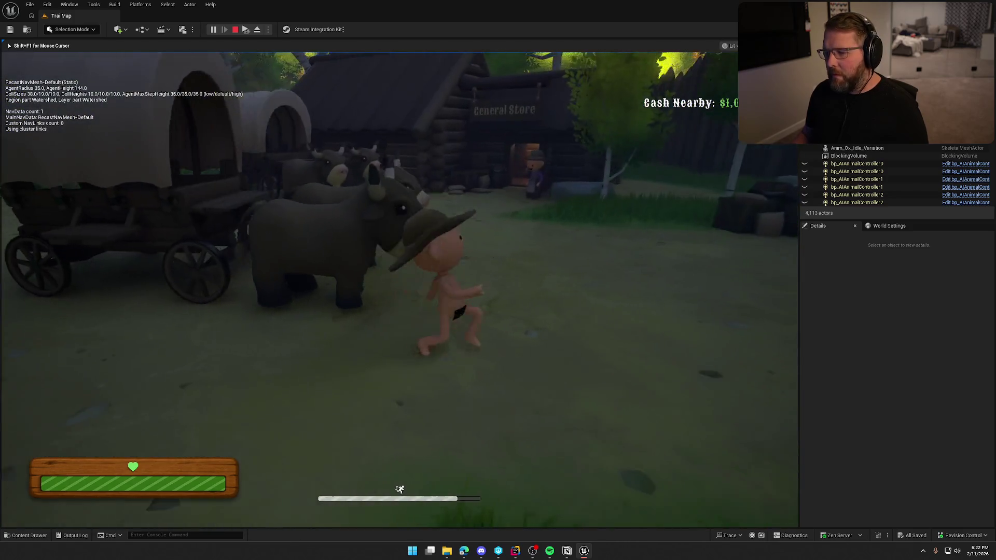
pyautogui.press('Escape')
pyautogui.press('Escape')
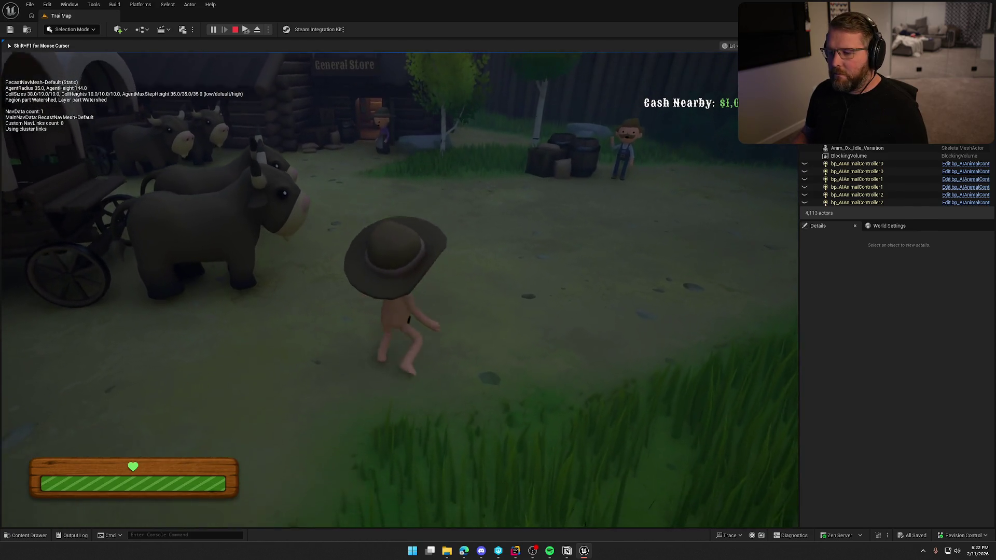
pyautogui.press('Escape')
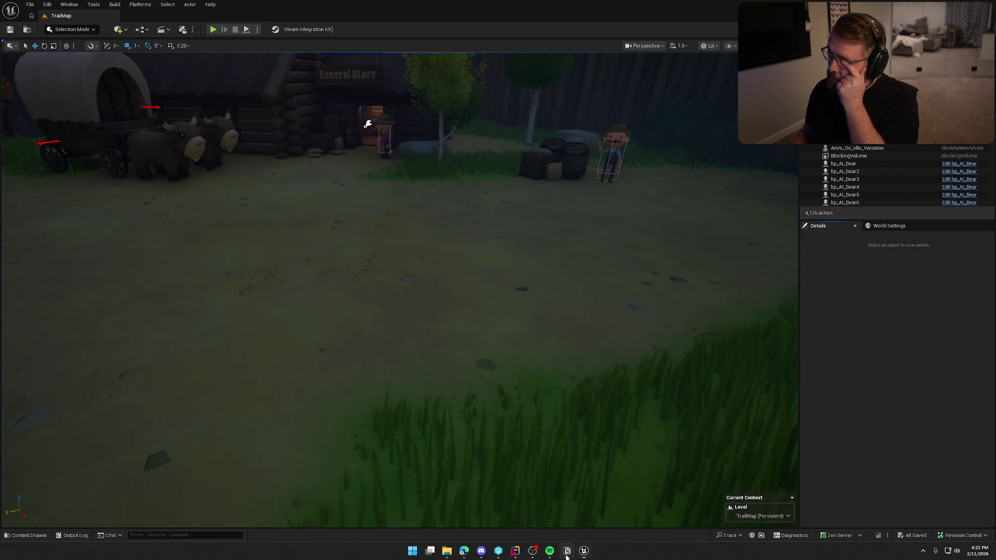
# - In Notion's Play Test list, tick the NPC dialog check, extra ox AI and pause menu items
pyautogui.hotkey('alt', 'Tab')
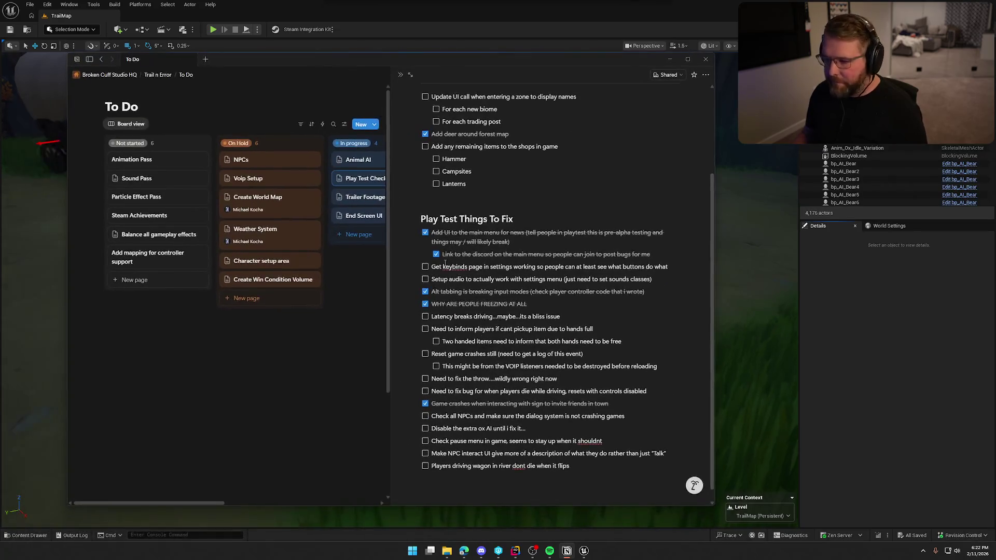
pyautogui.click(425, 417)
pyautogui.click(425, 429)
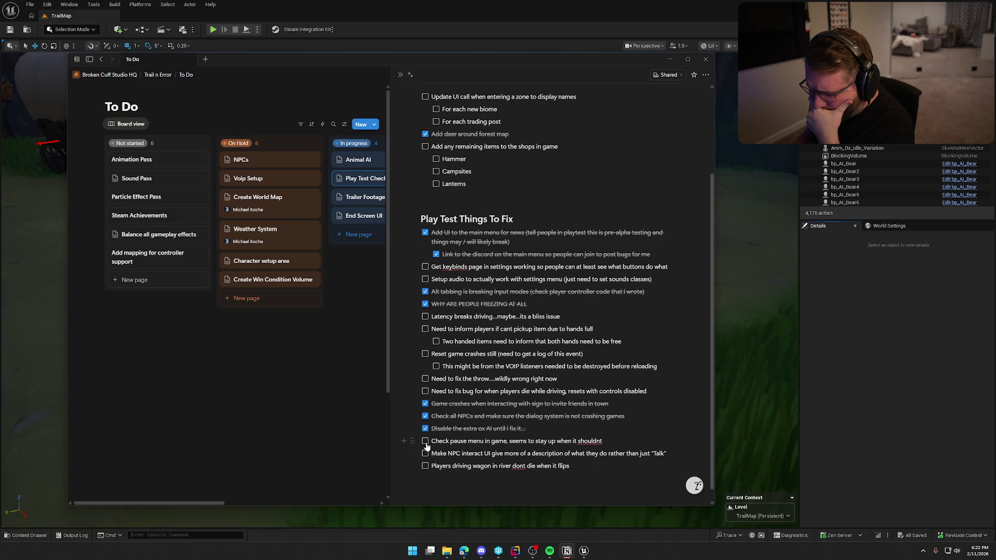
pyautogui.click(425, 441)
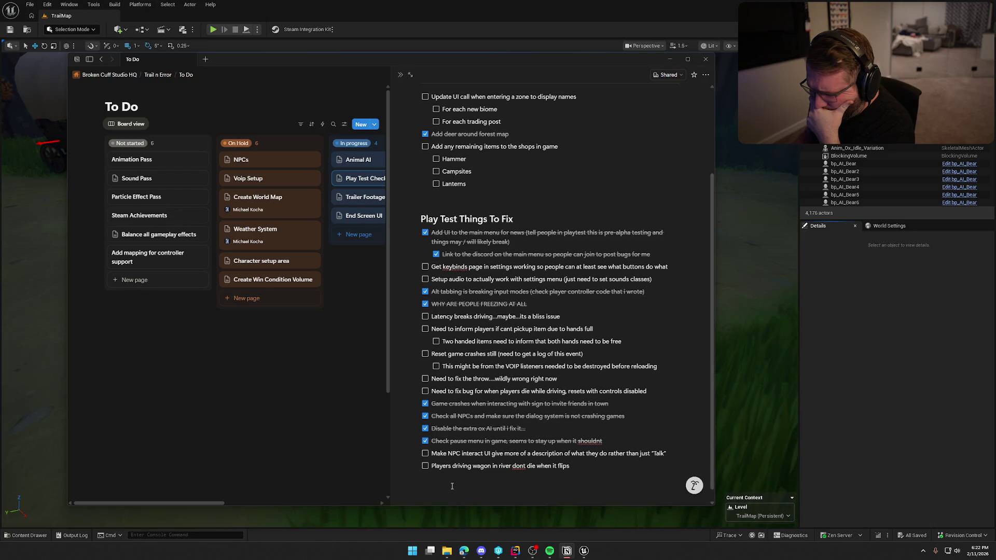
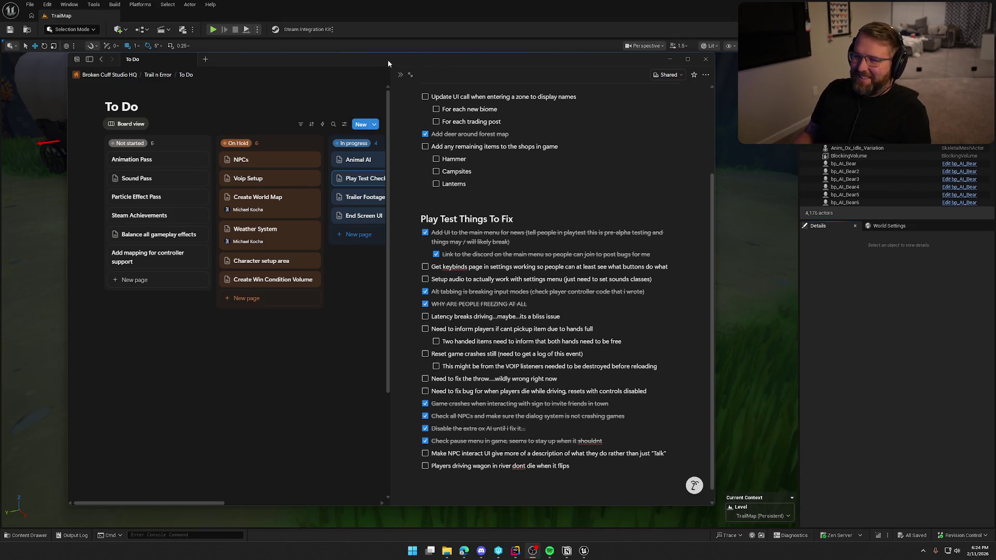
# - Move the Notion to-do window aside and minimise it, then look toward the village gate
pyautogui.moveTo(388, 61); pyautogui.dragTo(366, 61)
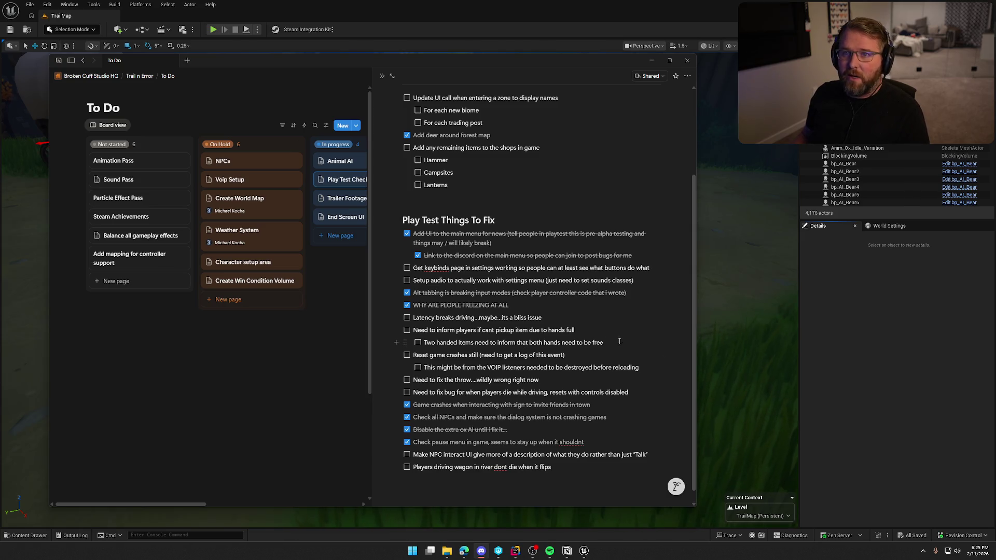
pyautogui.click(926, 365)
pyautogui.moveTo(789, 306); pyautogui.dragTo(789, 306)
pyautogui.moveTo(483, 246); pyautogui.dragTo(483, 246)
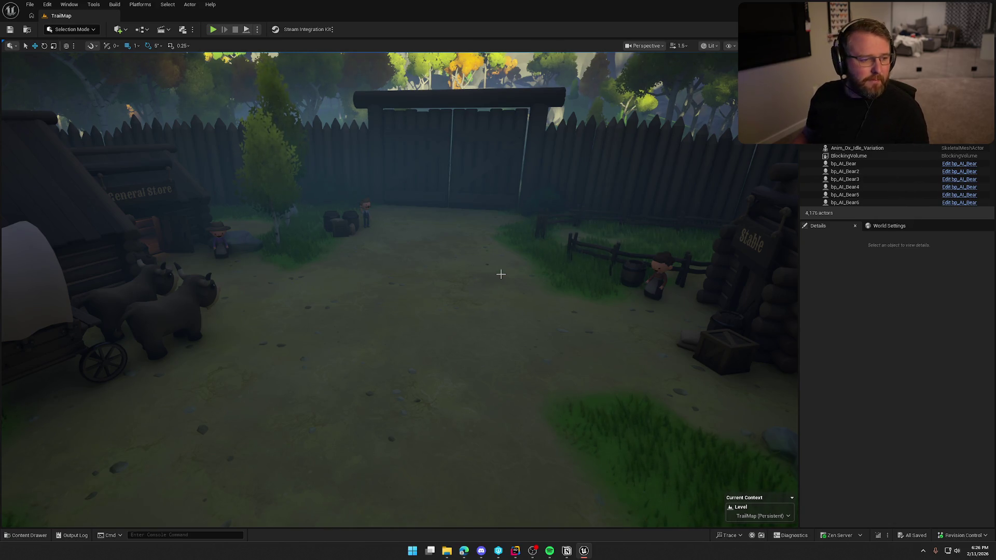
pyautogui.hotkey('alt', 'Tab')
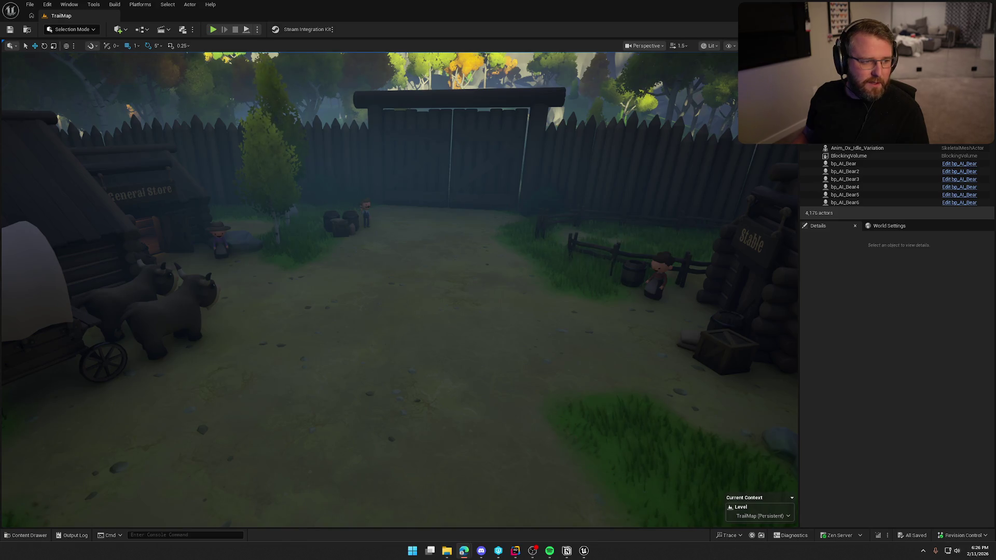
pyautogui.click(942, 312)
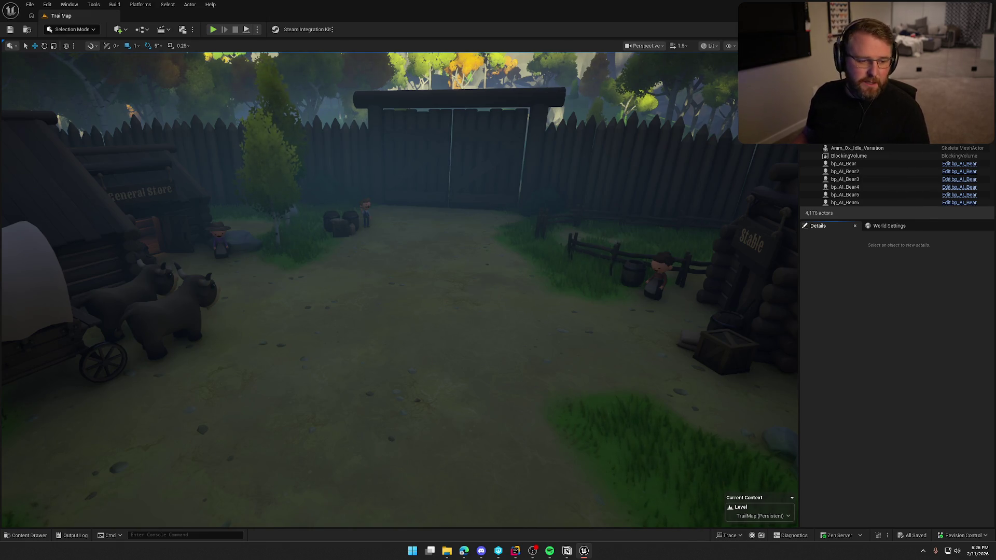
pyautogui.hotkey('alt', 'Tab')
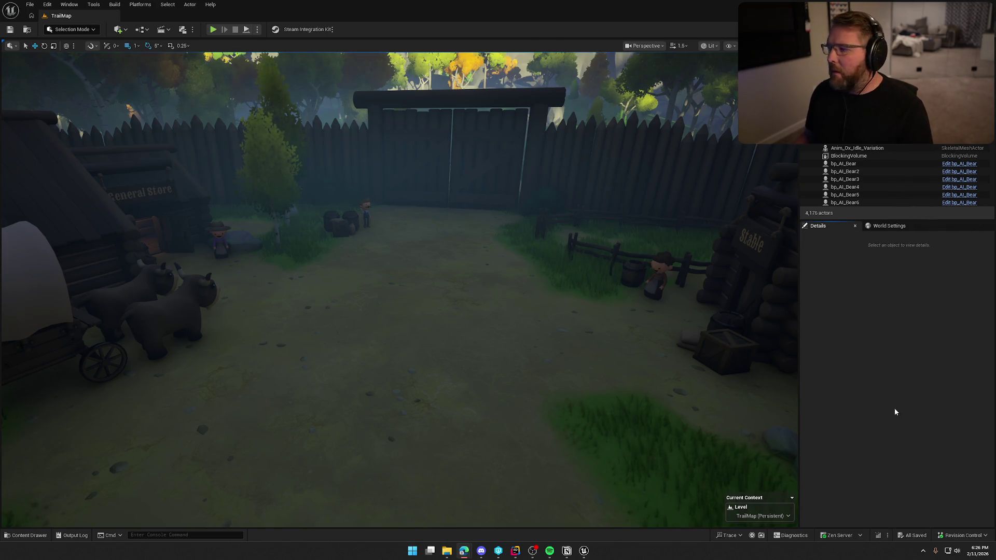
pyautogui.click(566, 550)
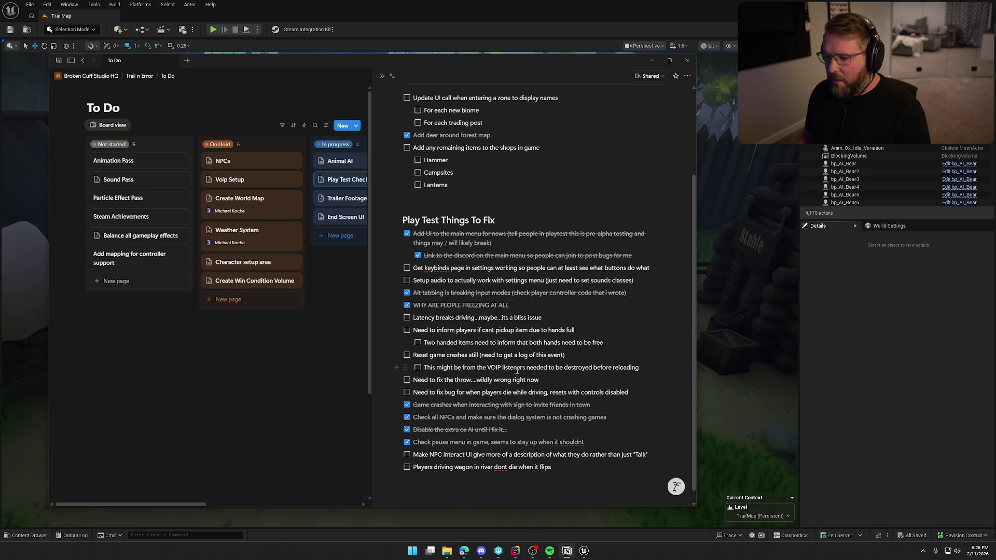
pyautogui.moveTo(408, 77); pyautogui.dragTo(995, 44)
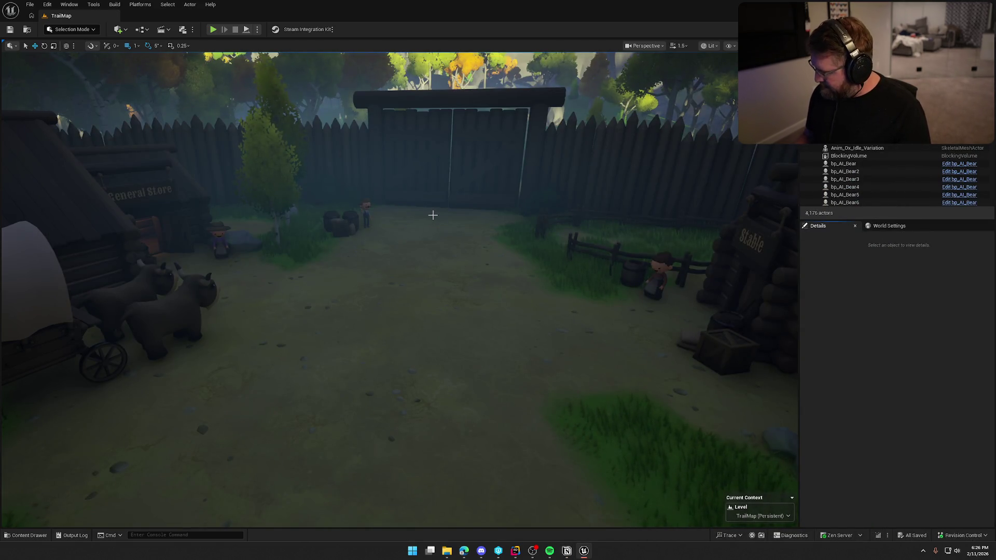
pyautogui.hotkey('ctrl', 'space')
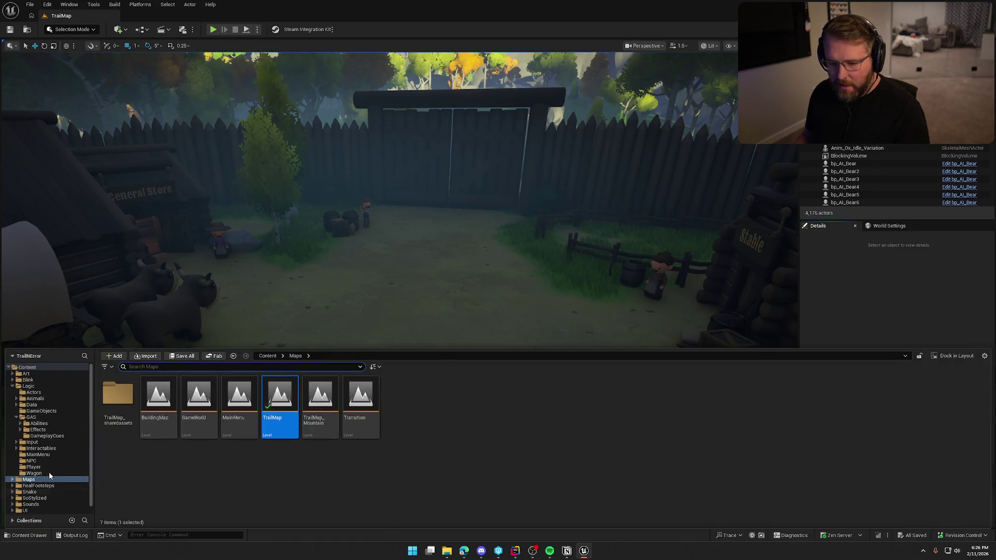
# - Open bp_Player from Logic > Player, move its input node cluster lower, and compile
pyautogui.click(34, 467)
pyautogui.doubleClick(158, 396)
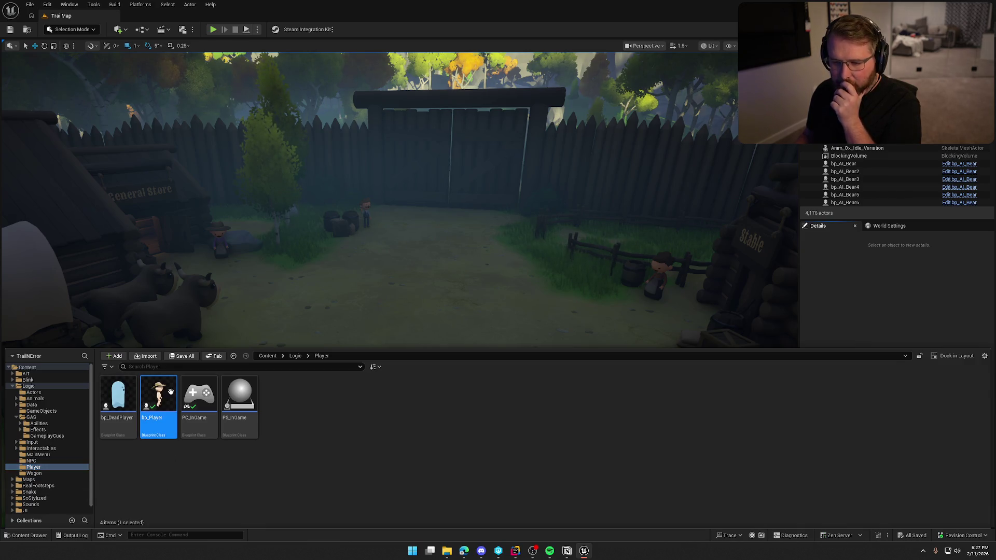
pyautogui.scroll(-10, 500, 422)
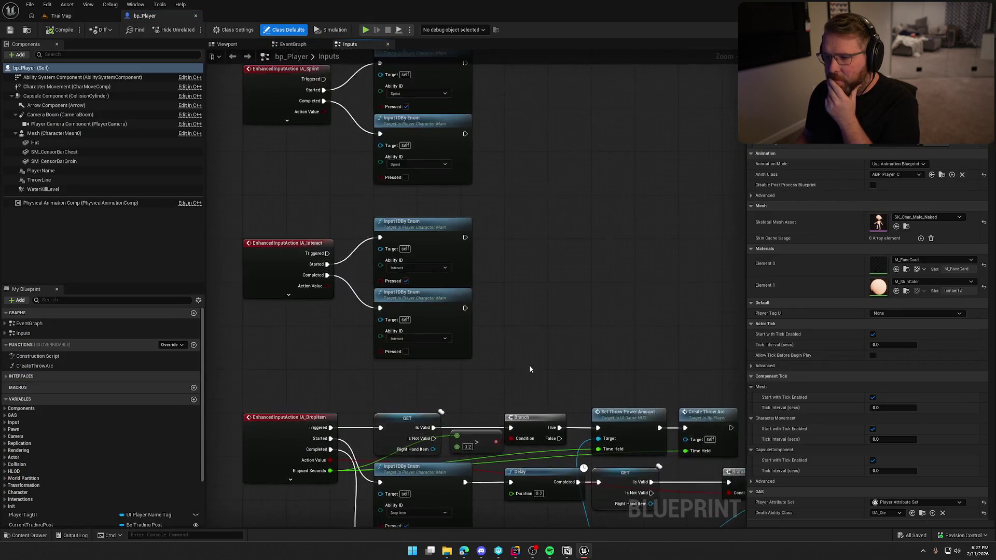
pyautogui.scroll(5, 441, 240)
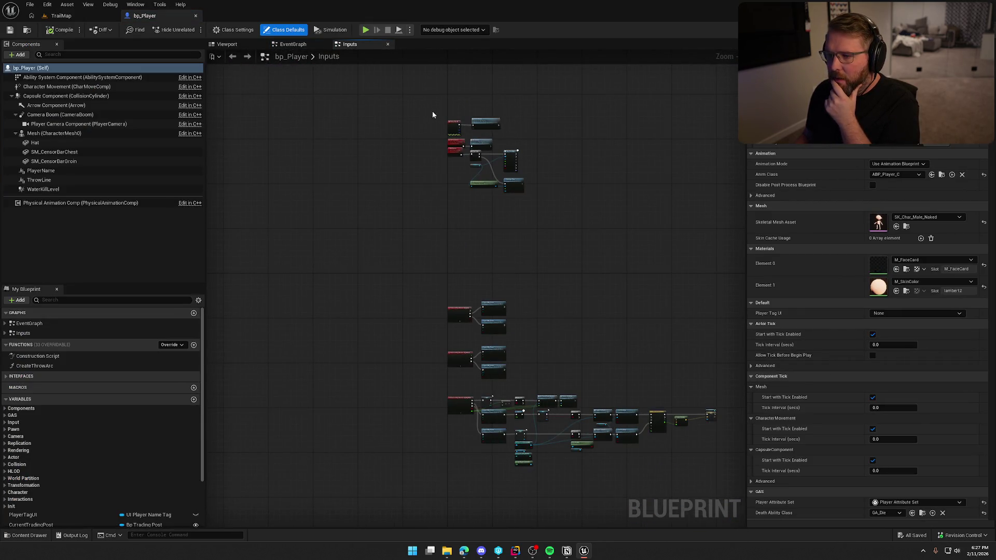
pyautogui.moveTo(432, 111); pyautogui.dragTo(549, 207)
pyautogui.scroll(3, 397, 127)
pyautogui.moveTo(397, 127)
pyautogui.mouseDown()
pyautogui.moveTo(399, 311)
pyautogui.moveTo(425, 127)
pyautogui.moveTo(427, 162)
pyautogui.moveTo(414, 179)
pyautogui.mouseUp()
pyautogui.moveTo(355, 232); pyautogui.dragTo(333, 283)
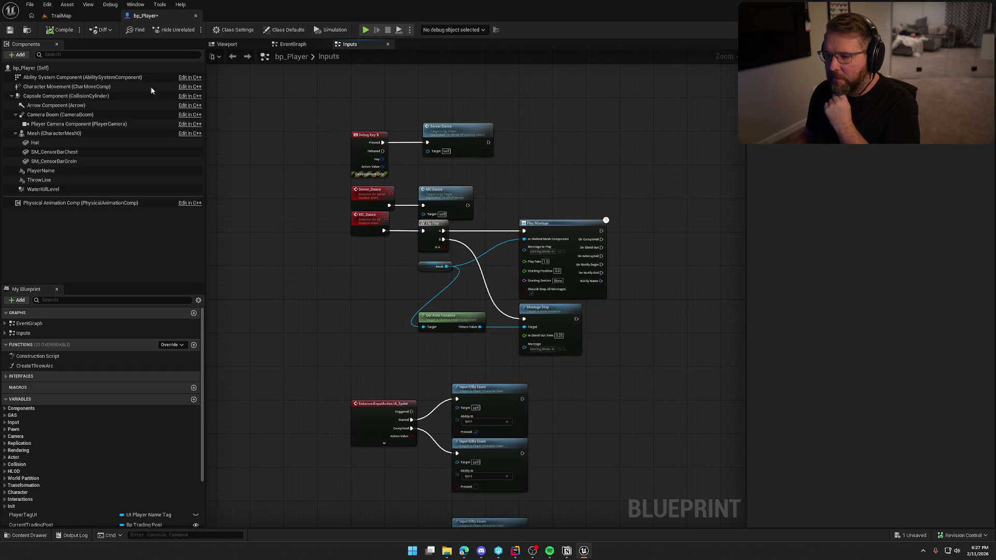
pyautogui.click(60, 30)
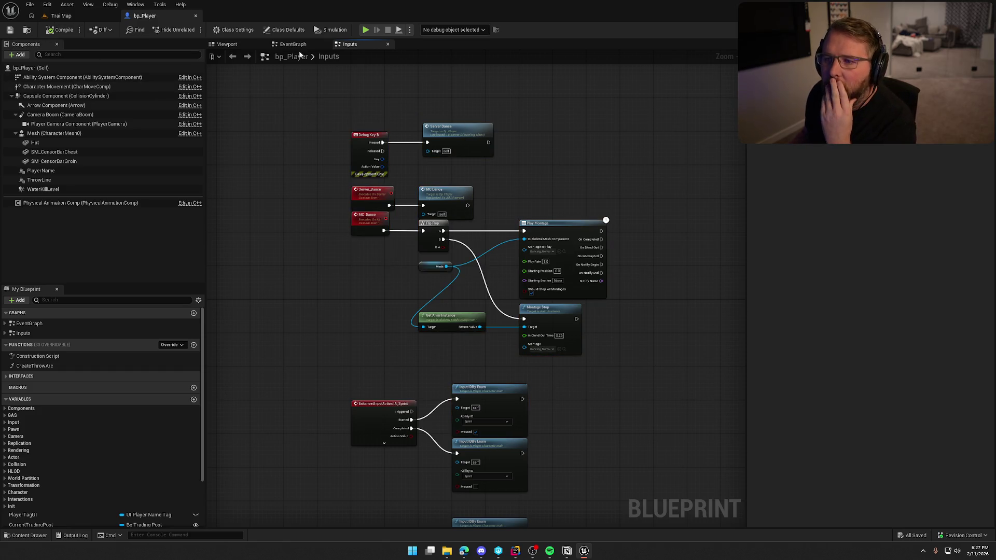
# - In the EventGraph, select the VOIPTalker setup nodes
pyautogui.click(292, 44)
pyautogui.scroll(-2, 420, 229)
pyautogui.moveTo(420, 229); pyautogui.dragTo(426, 351)
pyautogui.scroll(3, 331, 338)
pyautogui.moveTo(331, 337)
pyautogui.mouseDown()
pyautogui.moveTo(361, 216)
pyautogui.moveTo(424, 289)
pyautogui.mouseUp()
pyautogui.moveTo(321, 150)
pyautogui.mouseDown()
pyautogui.moveTo(704, 289)
pyautogui.moveTo(522, 290)
pyautogui.moveTo(639, 295)
pyautogui.mouseUp()
pyautogui.moveTo(669, 378)
pyautogui.mouseDown()
pyautogui.moveTo(416, 375)
pyautogui.moveTo(434, 378)
pyautogui.moveTo(285, 362)
pyautogui.mouseUp()
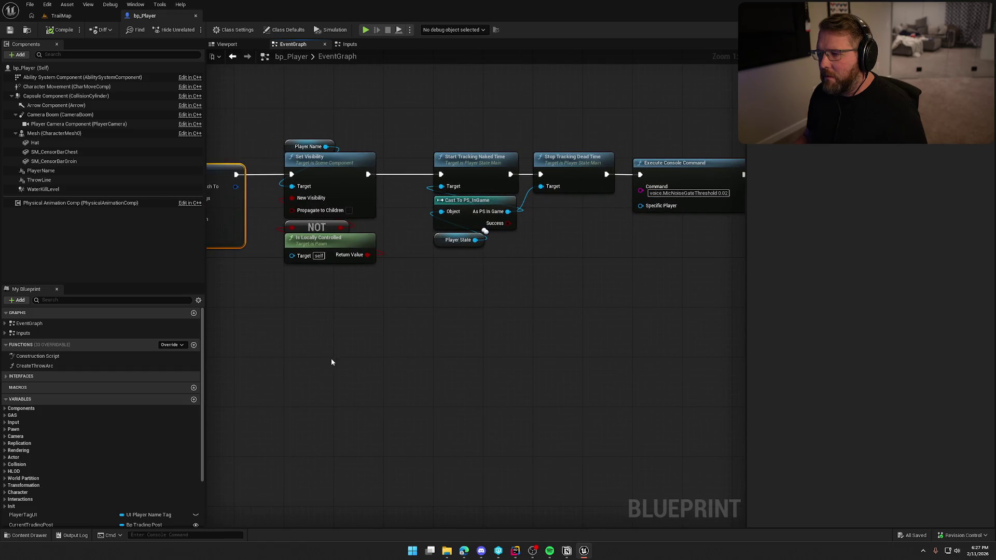
# - Break the Set Visibility and Stop Tracking Dead Time links and move that node group lower
pyautogui.moveTo(347, 355)
pyautogui.mouseDown()
pyautogui.moveTo(437, 327)
pyautogui.moveTo(419, 333)
pyautogui.mouseUp()
pyautogui.moveTo(528, 314); pyautogui.dragTo(383, 290)
pyautogui.moveTo(313, 119)
pyautogui.mouseDown()
pyautogui.moveTo(330, 145)
pyautogui.moveTo(606, 322)
pyautogui.moveTo(370, 372)
pyautogui.mouseUp()
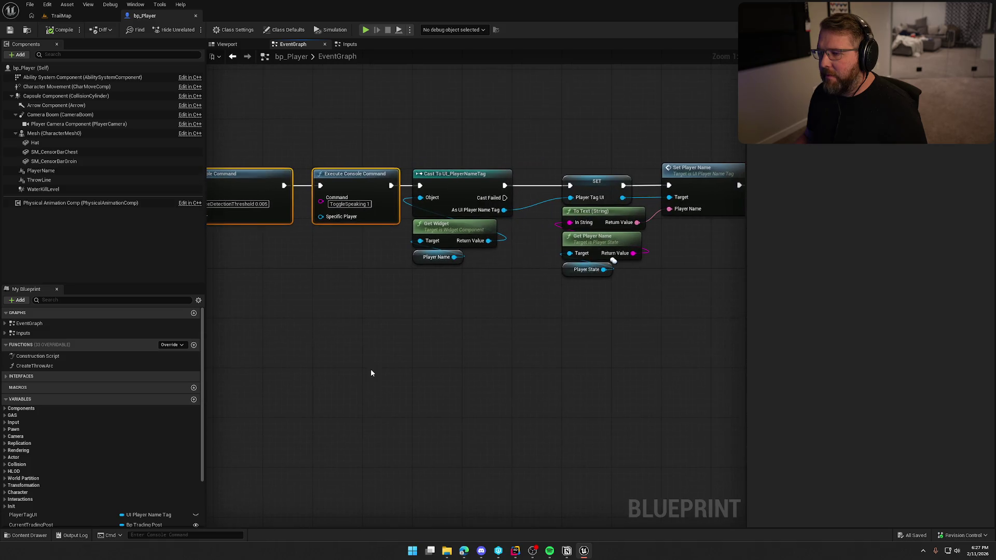
pyautogui.moveTo(447, 369); pyautogui.dragTo(334, 361)
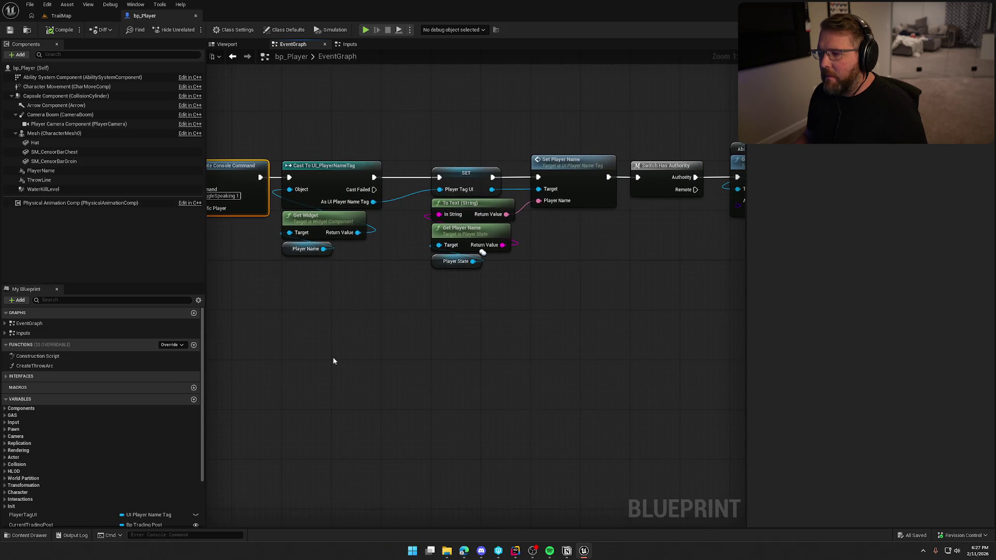
pyautogui.moveTo(449, 355); pyautogui.dragTo(219, 368)
pyautogui.moveTo(553, 292)
pyautogui.mouseDown()
pyautogui.moveTo(647, 376)
pyautogui.moveTo(673, 362)
pyautogui.moveTo(574, 356)
pyautogui.moveTo(664, 349)
pyautogui.moveTo(297, 313)
pyautogui.moveTo(347, 324)
pyautogui.moveTo(340, 337)
pyautogui.mouseUp()
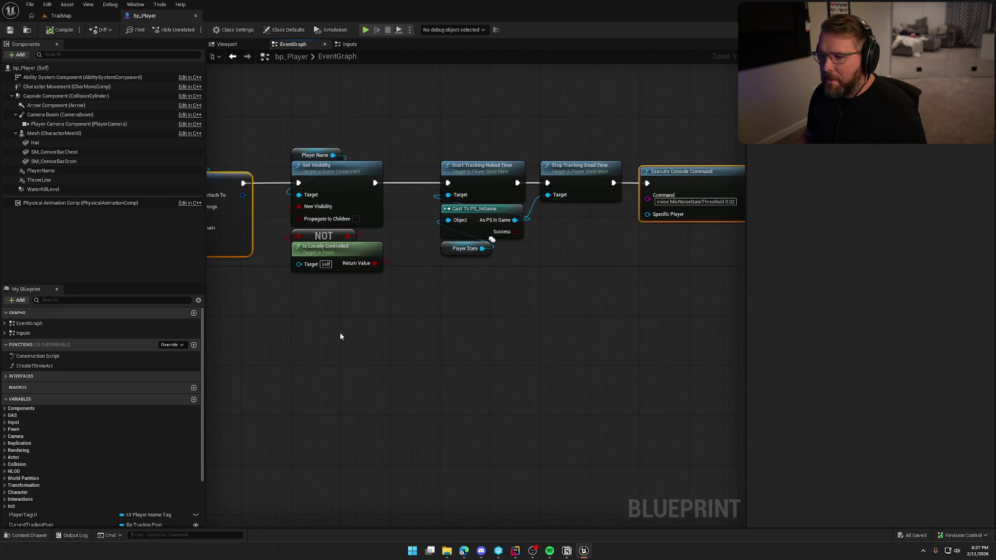
pyautogui.moveTo(290, 119)
pyautogui.mouseDown()
pyautogui.moveTo(591, 325)
pyautogui.moveTo(614, 327)
pyautogui.mouseUp()
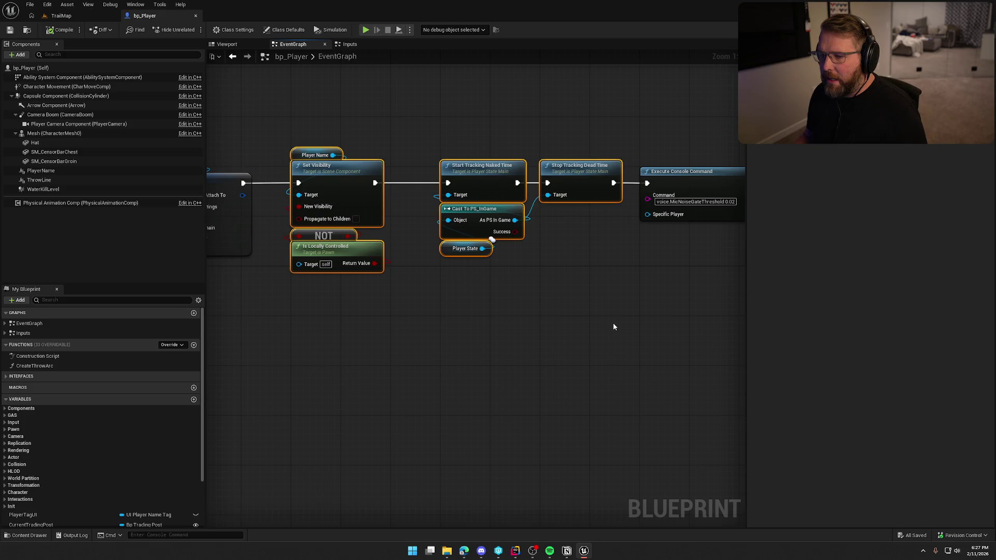
pyautogui.keyDown('alt'); pyautogui.click(298, 183); pyautogui.keyUp('alt')
pyautogui.keyDown('alt'); pyautogui.click(614, 183); pyautogui.keyUp('alt')
pyautogui.moveTo(584, 205)
pyautogui.mouseDown()
pyautogui.moveTo(590, 244)
pyautogui.moveTo(539, 276)
pyautogui.mouseUp()
# - Line up the Execute Console Command nodes after SET, with the bottom nodes moved up beside them
pyautogui.scroll(-1, 426, 145)
pyautogui.moveTo(427, 144); pyautogui.dragTo(565, 254)
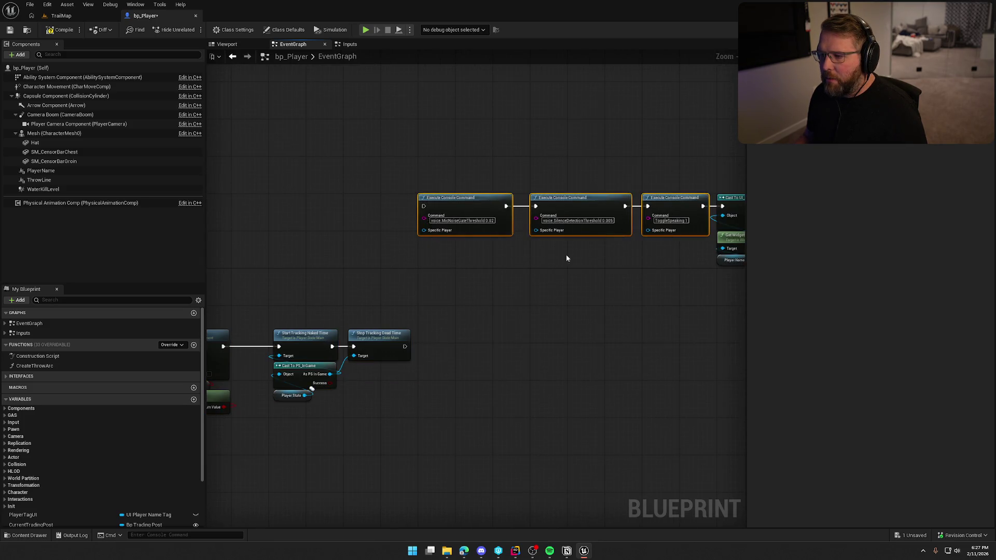
pyautogui.scroll(1, 571, 248)
pyautogui.moveTo(597, 187); pyautogui.dragTo(318, 193)
pyautogui.moveTo(398, 188)
pyautogui.mouseDown()
pyautogui.moveTo(509, 194)
pyautogui.moveTo(499, 193)
pyautogui.mouseUp()
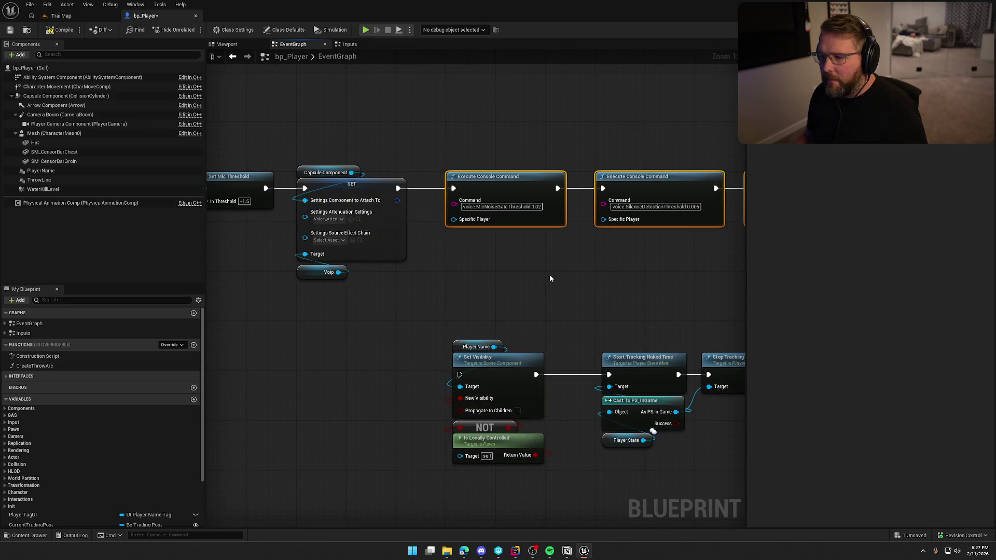
pyautogui.moveTo(549, 274); pyautogui.dragTo(378, 241)
pyautogui.moveTo(262, 293); pyautogui.dragTo(550, 446)
pyautogui.moveTo(363, 331)
pyautogui.mouseDown()
pyautogui.moveTo(539, 295)
pyautogui.moveTo(632, 213)
pyautogui.moveTo(442, 236)
pyautogui.moveTo(364, 260)
pyautogui.moveTo(437, 183)
pyautogui.moveTo(418, 157)
pyautogui.mouseUp()
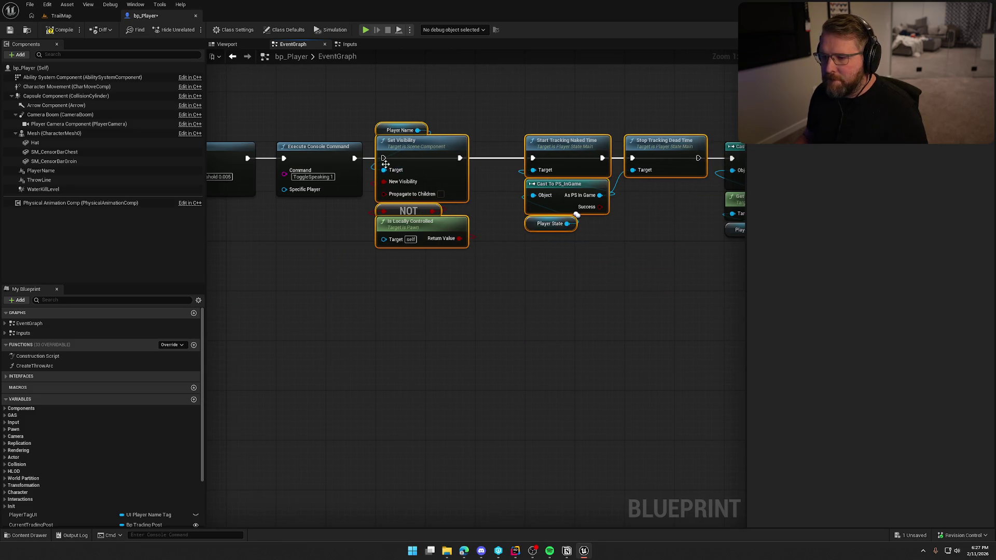
pyautogui.click(573, 296)
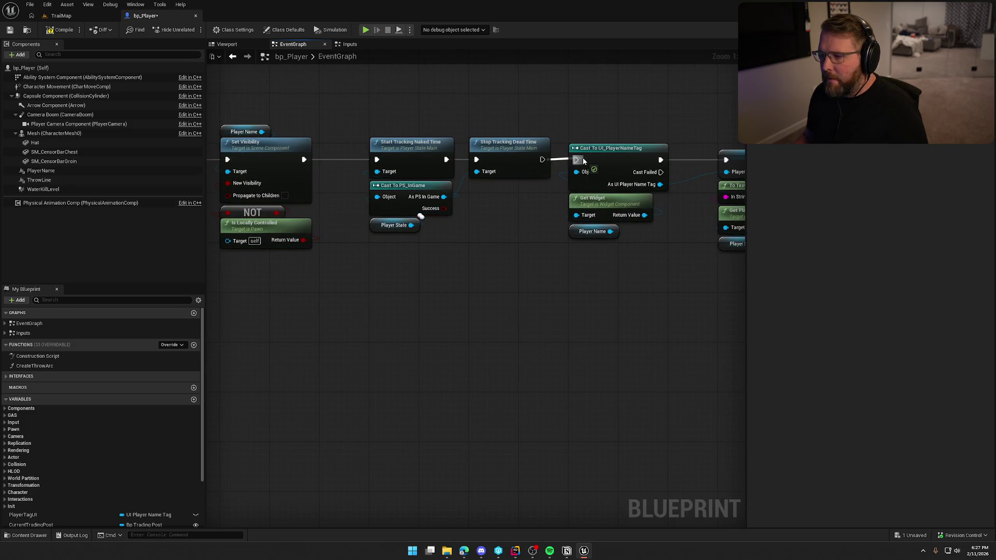
# - Shift the tracking nodes left and align the Cast To UI_PlayerNameTag through SET group
pyautogui.moveTo(600, 260)
pyautogui.mouseDown()
pyautogui.moveTo(498, 145)
pyautogui.moveTo(458, 135)
pyautogui.mouseUp()
pyautogui.click(543, 289)
pyautogui.scroll(-6, 355, 281)
pyautogui.moveTo(550, 233); pyautogui.dragTo(420, 275)
pyautogui.scroll(6, 294, 324)
pyautogui.moveTo(512, 186)
pyautogui.mouseDown()
pyautogui.moveTo(605, 188)
pyautogui.moveTo(561, 187)
pyautogui.mouseUp()
pyautogui.hscroll(-10, 563, 334)
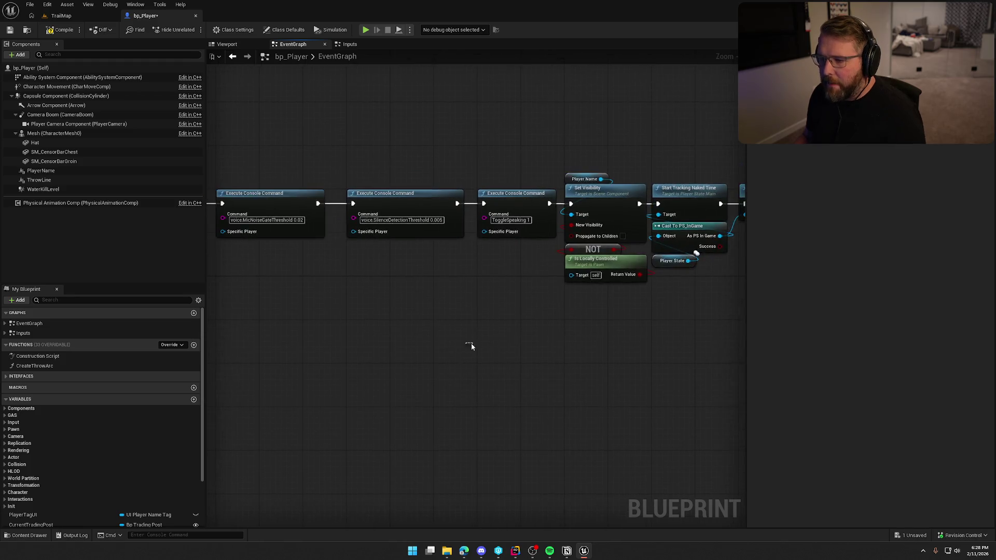
pyautogui.scroll(-3, 527, 291)
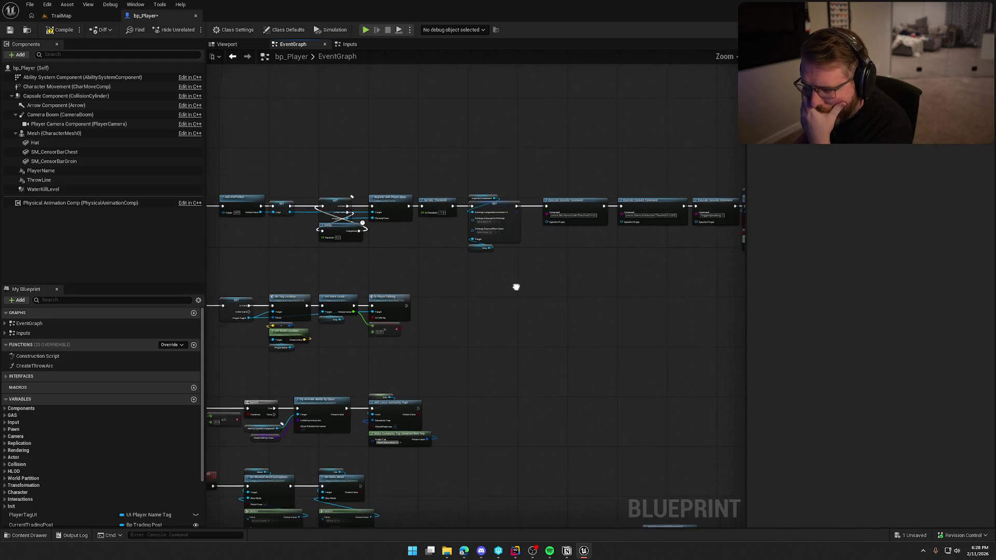
# - Move the Add VOIPTalker and SET nodes aside from the BeginPlay chain
pyautogui.moveTo(274, 184)
pyautogui.mouseDown()
pyautogui.moveTo(581, 272)
pyautogui.moveTo(720, 281)
pyautogui.moveTo(613, 271)
pyautogui.mouseUp()
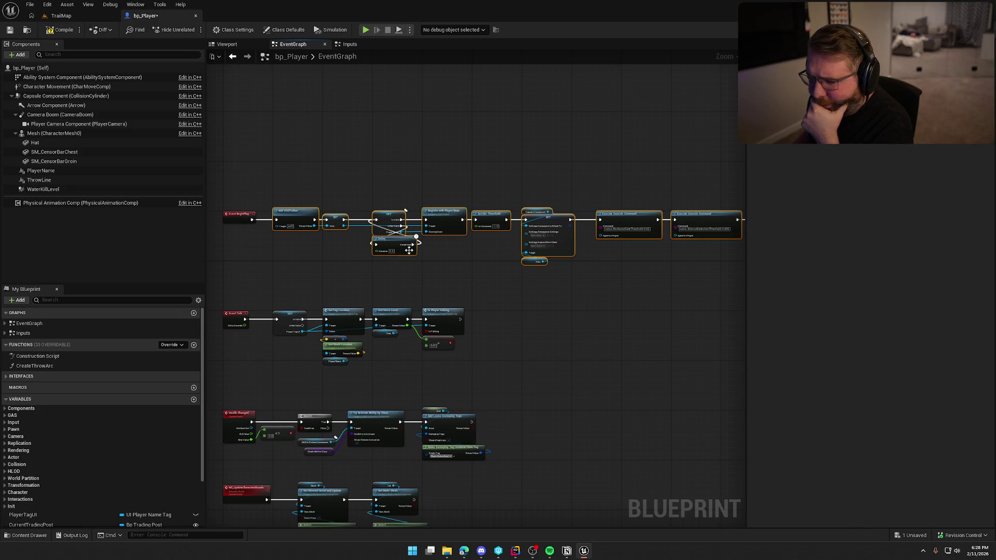
pyautogui.scroll(2, 588, 311)
pyautogui.scroll(-2, 473, 288)
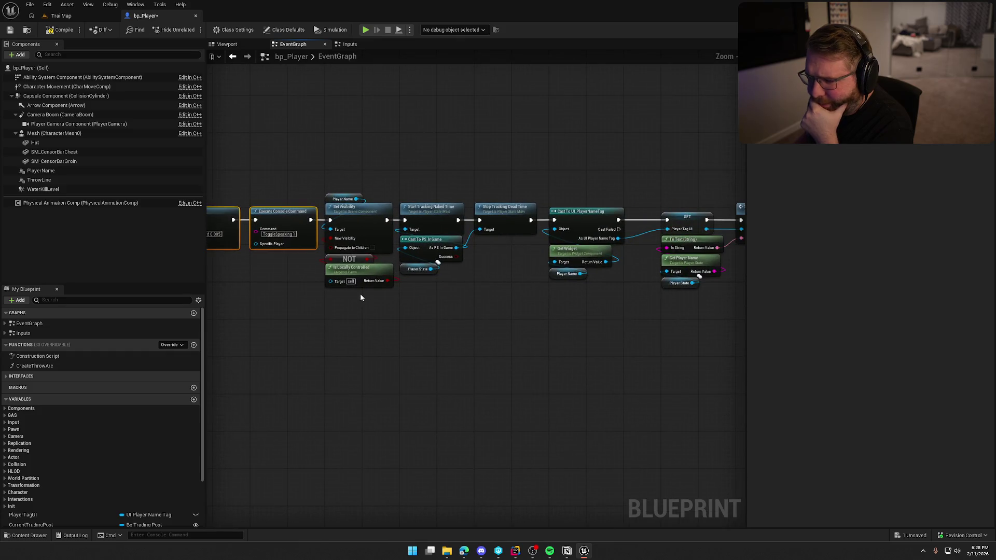
pyautogui.scroll(2, 412, 329)
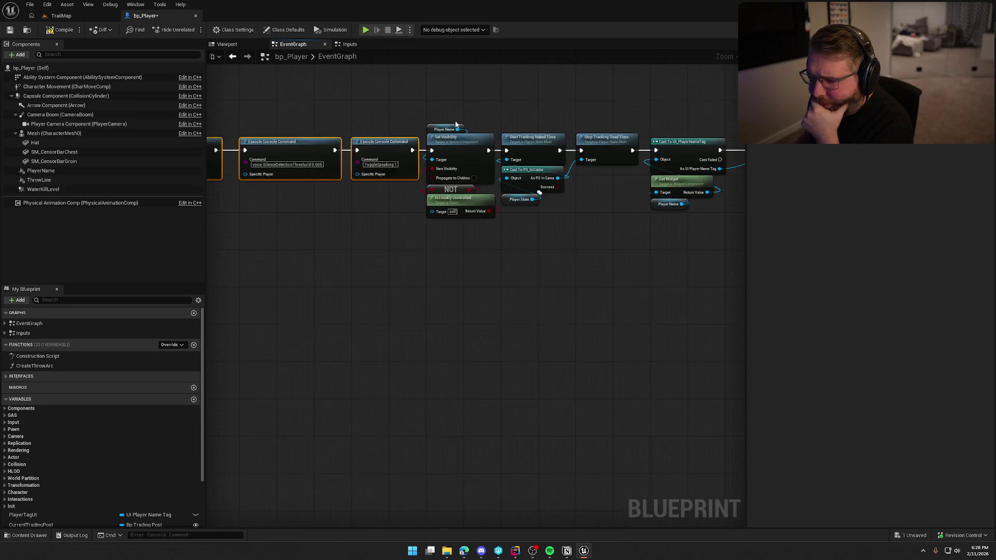
pyautogui.moveTo(573, 327); pyautogui.dragTo(453, 334)
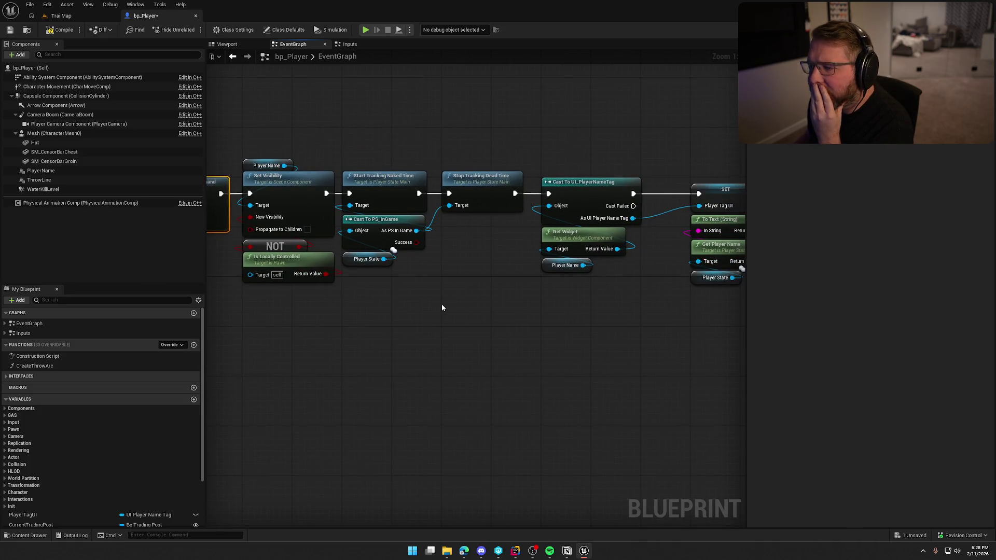
pyautogui.moveTo(609, 369); pyautogui.dragTo(429, 361)
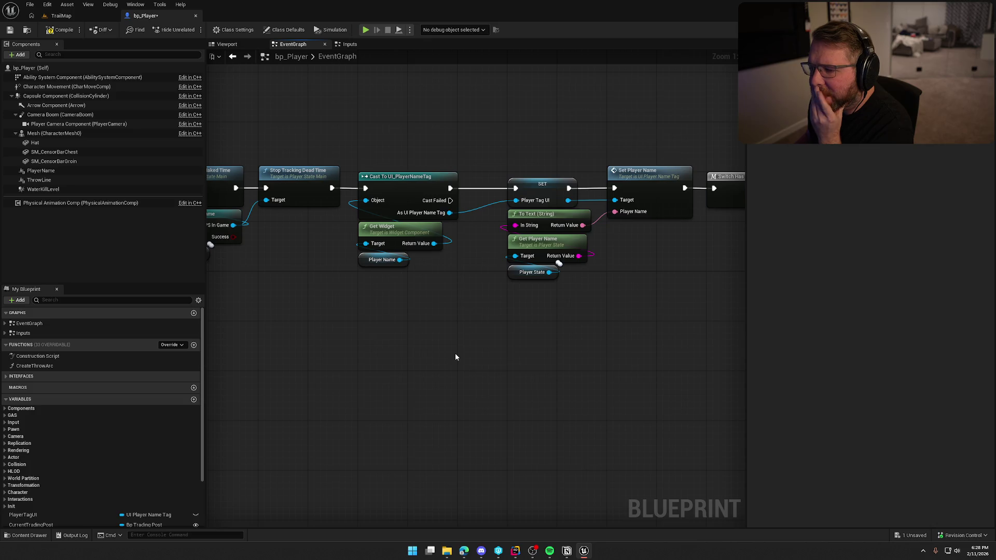
pyautogui.moveTo(496, 332)
pyautogui.mouseDown()
pyautogui.moveTo(680, 338)
pyautogui.moveTo(603, 366)
pyautogui.moveTo(727, 351)
pyautogui.moveTo(457, 310)
pyautogui.mouseUp()
pyautogui.moveTo(457, 310); pyautogui.dragTo(344, 165)
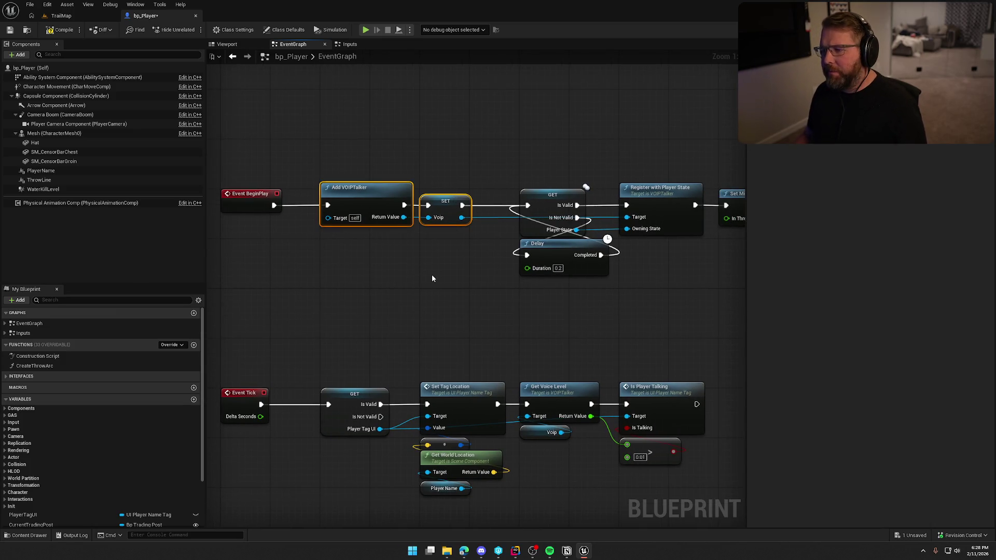
pyautogui.moveTo(446, 203); pyautogui.dragTo(452, 290)
# - Rewire BeginPlay through Delay and Is Valid into Add VOIPTalker, and SET into Register with Player State
pyautogui.moveTo(274, 206)
pyautogui.mouseDown()
pyautogui.moveTo(333, 216)
pyautogui.moveTo(526, 205)
pyautogui.moveTo(579, 253)
pyautogui.mouseUp()
pyautogui.moveTo(544, 200); pyautogui.dragTo(346, 199)
pyautogui.moveTo(496, 347)
pyautogui.mouseDown()
pyautogui.moveTo(373, 289)
pyautogui.moveTo(491, 258)
pyautogui.mouseUp()
pyautogui.moveTo(377, 205)
pyautogui.mouseDown()
pyautogui.moveTo(459, 262)
pyautogui.moveTo(463, 197)
pyautogui.mouseUp()
pyautogui.moveTo(562, 205); pyautogui.dragTo(626, 206)
pyautogui.click(558, 278)
pyautogui.moveTo(404, 249)
pyautogui.mouseDown()
pyautogui.moveTo(378, 246)
pyautogui.moveTo(403, 108)
pyautogui.moveTo(390, 159)
pyautogui.moveTo(664, 275)
pyautogui.moveTo(606, 294)
pyautogui.moveTo(596, 316)
pyautogui.mouseUp()
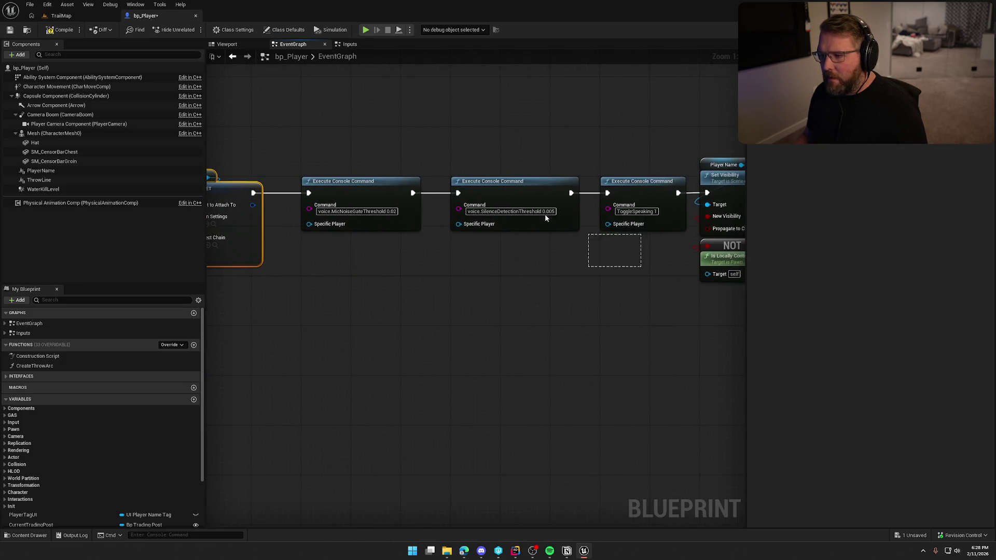
pyautogui.press('Home')
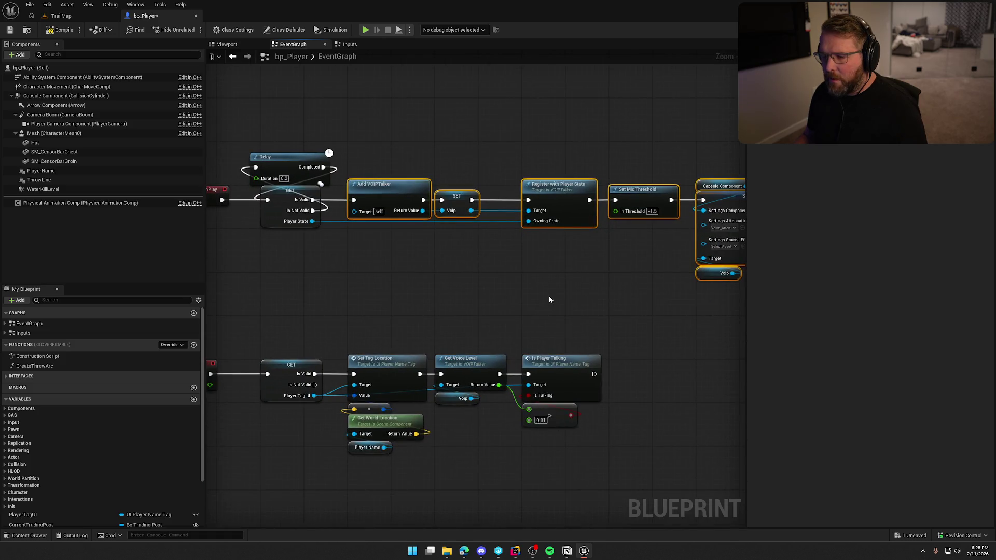
pyautogui.moveTo(539, 294)
pyautogui.mouseDown()
pyautogui.moveTo(398, 309)
pyautogui.moveTo(311, 301)
pyautogui.moveTo(690, 223)
pyautogui.moveTo(649, 222)
pyautogui.mouseUp()
pyautogui.scroll(4, 390, 246)
# - Collapse the selected VOIP nodes into a function named InitVOIP, placed beside the validity check
pyautogui.rightClick(390, 246)
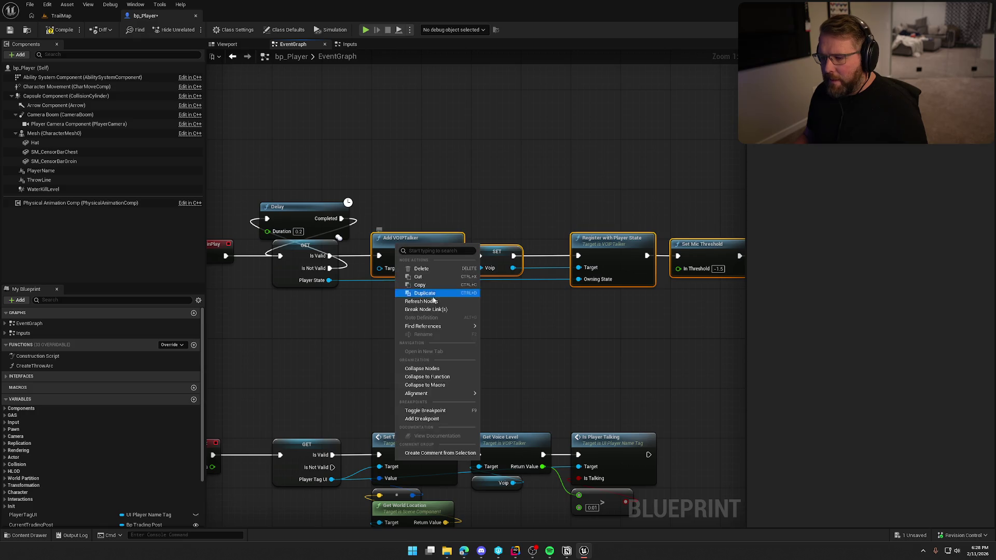
pyautogui.click(452, 365)
pyautogui.write('InitVOIP')
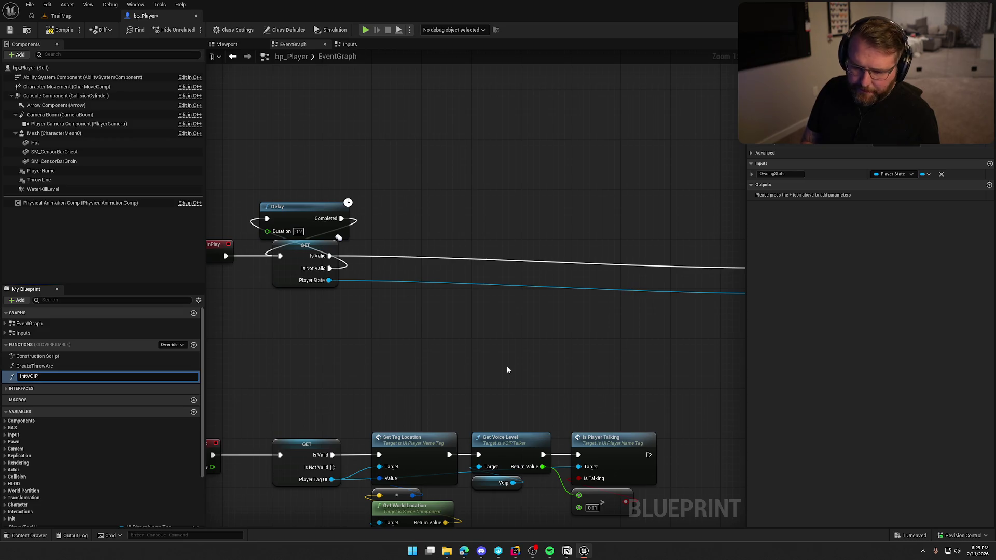
pyautogui.press('Return')
pyautogui.scroll(-3, 508, 370)
pyautogui.scroll(2, 583, 340)
pyautogui.moveTo(304, 232); pyautogui.dragTo(257, 232)
pyautogui.scroll(2, 443, 307)
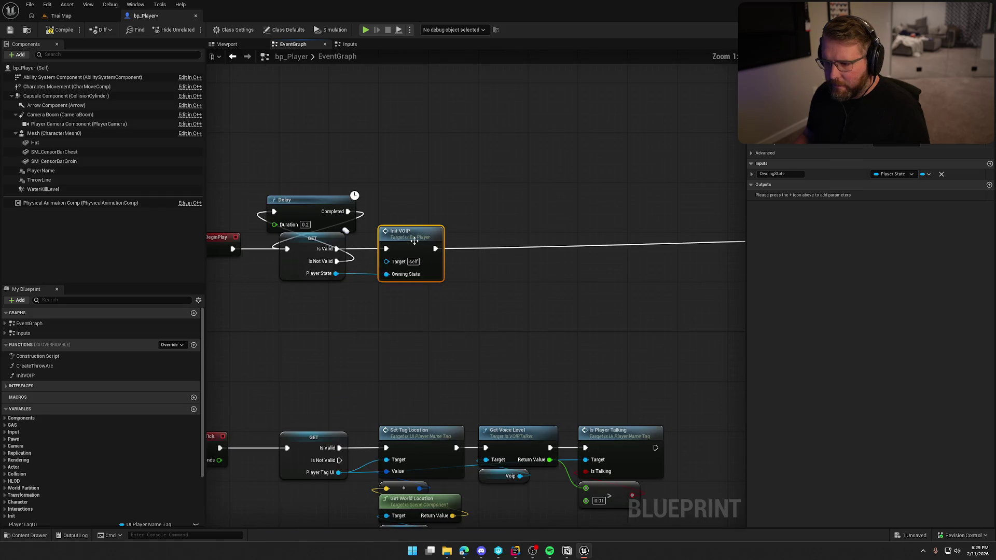
# - Rename the InitVOIP input from OwningState to PlayerState
pyautogui.click(778, 174)
pyautogui.write('PlayerState')
pyautogui.press('Return')
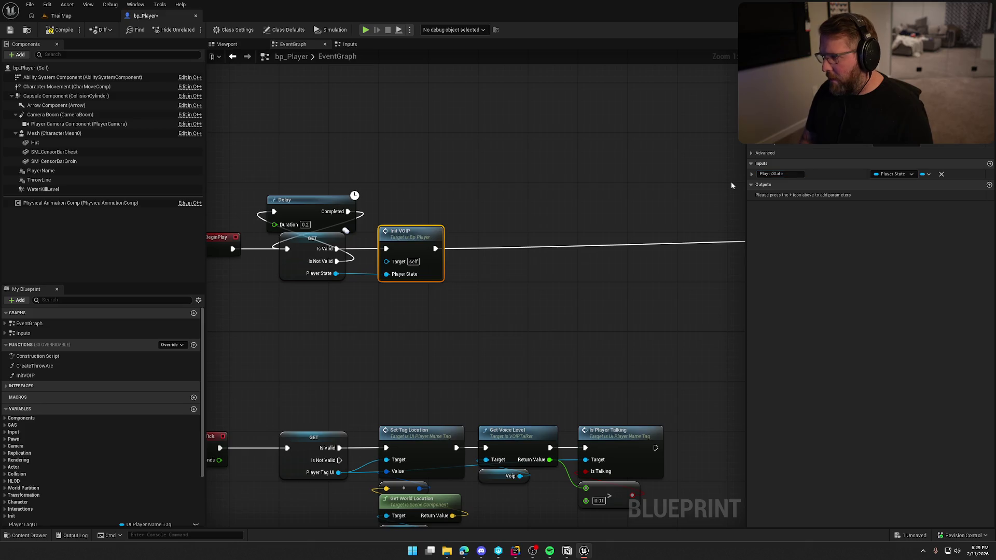
pyautogui.moveTo(364, 322); pyautogui.dragTo(408, 322)
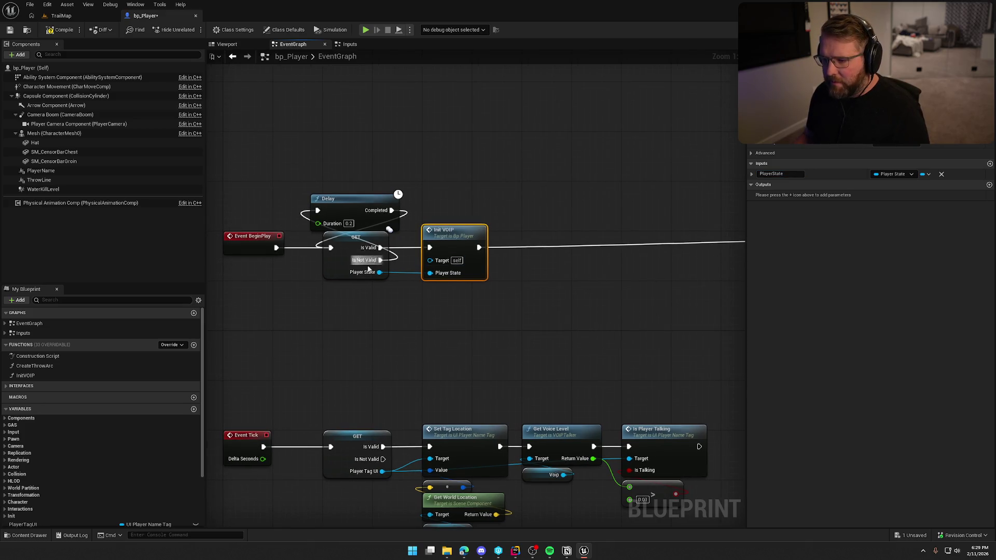
pyautogui.click(341, 259)
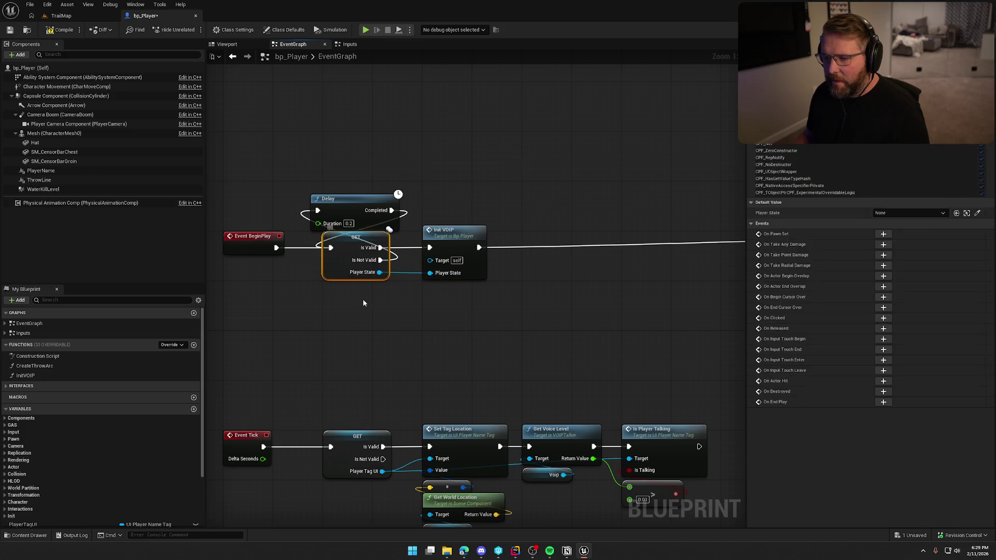
# - Open the InitVOIP graph and paste in a copy of the Player State node
pyautogui.doubleClick(438, 235)
pyautogui.moveTo(390, 222); pyautogui.dragTo(353, 216)
pyautogui.click(393, 296)
pyautogui.hotkey('ctrl', 'v')
pyautogui.rightClick(565, 294)
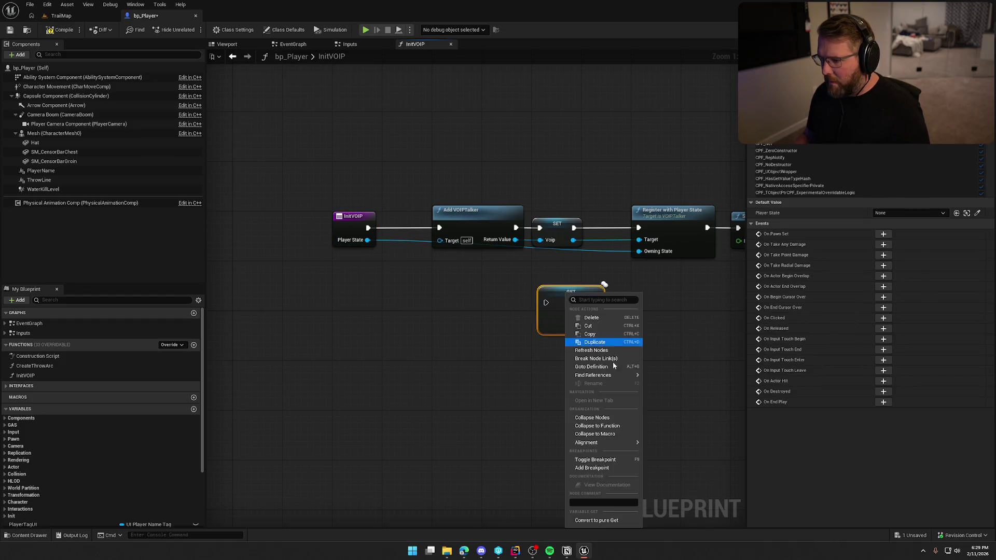
# - Convert the pasted node to a pure Player State getter feeding Register's Owning State
pyautogui.click(596, 520)
pyautogui.click(496, 359)
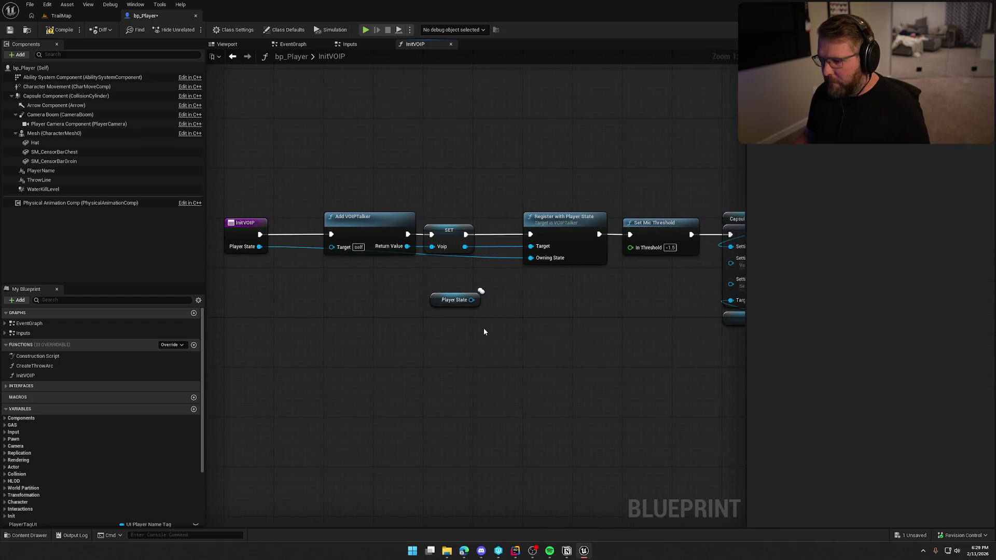
pyautogui.moveTo(473, 300)
pyautogui.mouseDown()
pyautogui.moveTo(530, 258)
pyautogui.moveTo(525, 306)
pyautogui.moveTo(538, 276)
pyautogui.mouseUp()
pyautogui.click(571, 342)
pyautogui.scroll(-6, 571, 341)
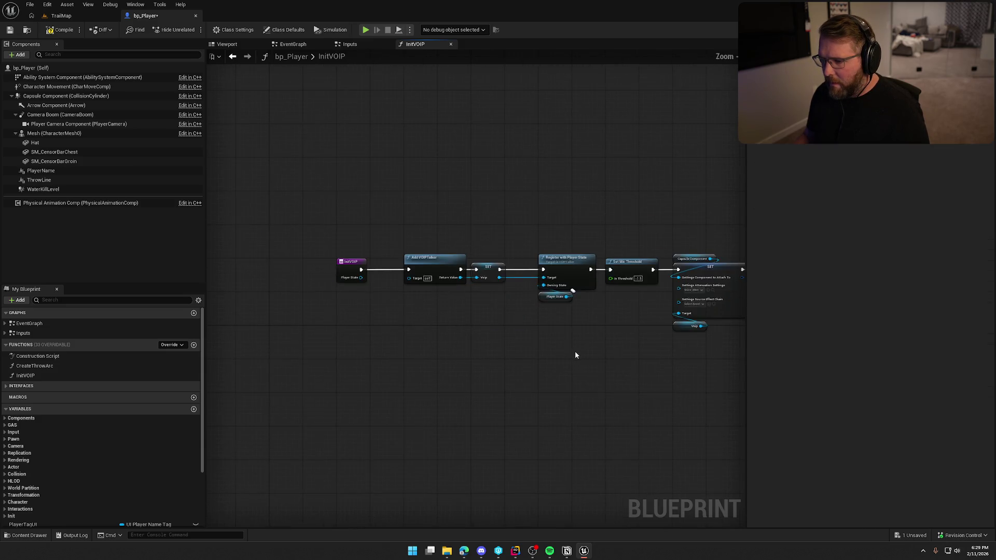
pyautogui.scroll(5, 624, 373)
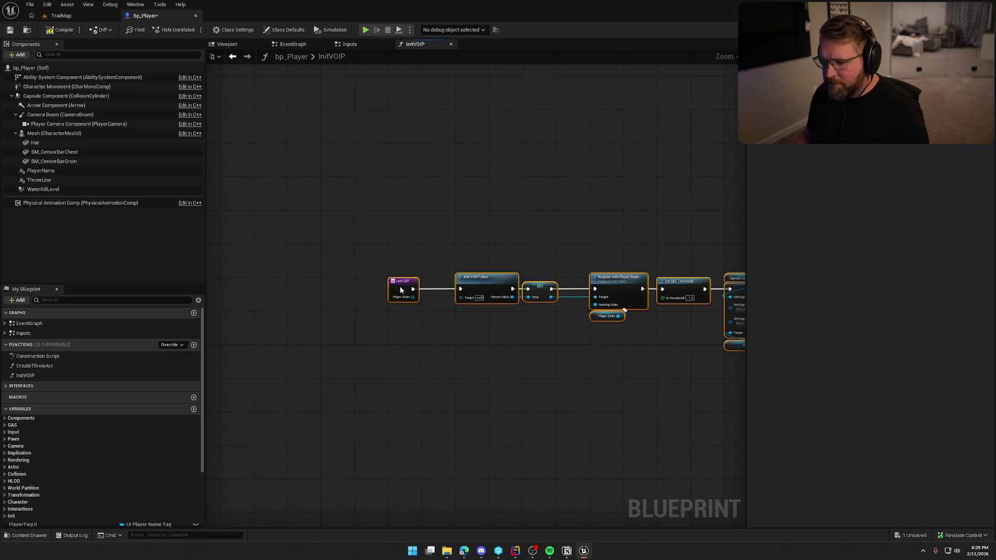
pyautogui.moveTo(400, 285); pyautogui.dragTo(335, 352)
pyautogui.scroll(2, 340, 388)
# - Remove the PlayerState input from the InitVOIP function
pyautogui.click(330, 339)
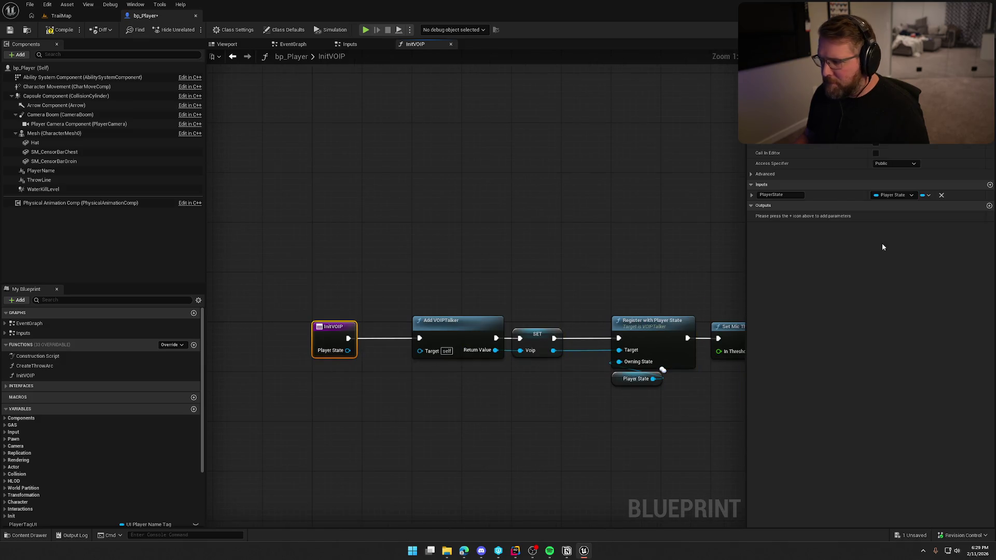
pyautogui.click(941, 196)
pyautogui.click(522, 451)
pyautogui.scroll(-5, 532, 452)
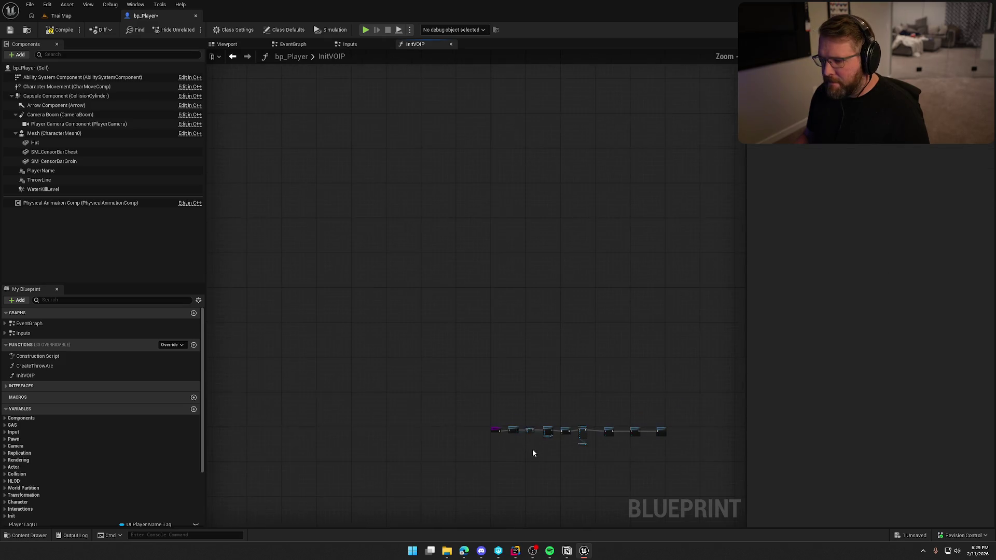
pyautogui.moveTo(512, 398); pyautogui.dragTo(687, 475)
pyautogui.scroll(5, 570, 455)
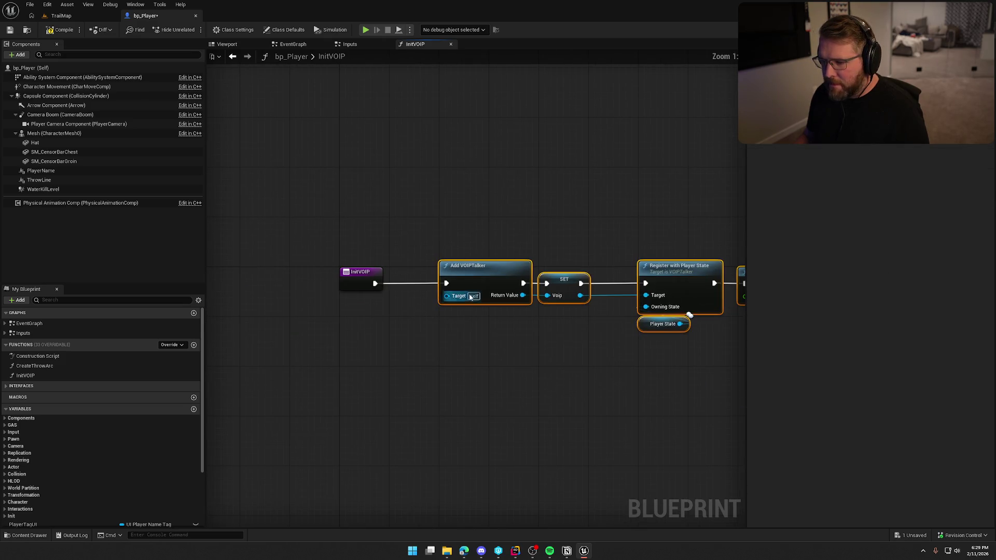
pyautogui.click(536, 387)
pyautogui.moveTo(561, 377)
pyautogui.mouseDown()
pyautogui.moveTo(493, 405)
pyautogui.moveTo(301, 404)
pyautogui.moveTo(649, 373)
pyautogui.mouseUp()
# - Compile bp_Player, fix the stale Player State pin on the Init VOIP call, and tidy the nodes
pyautogui.click(62, 30)
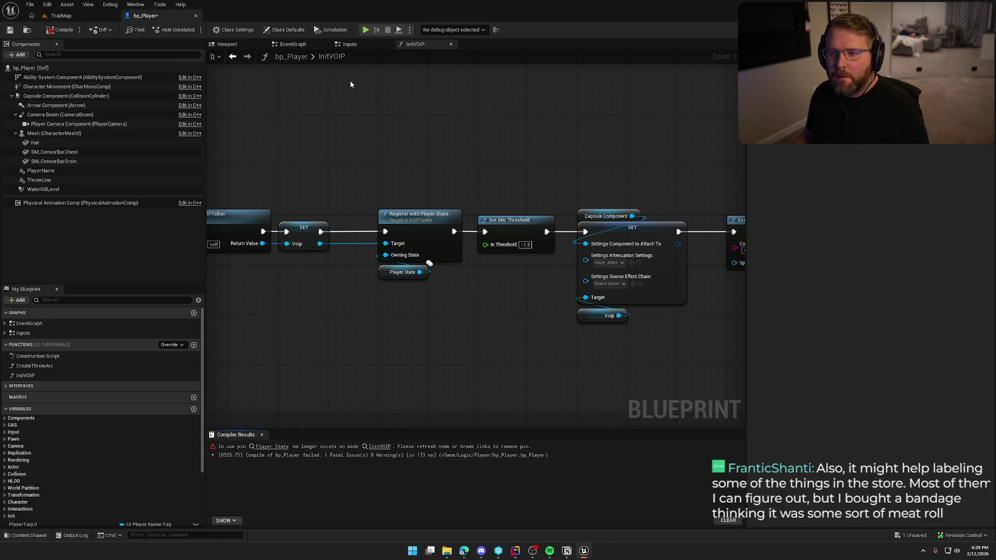
pyautogui.click(375, 447)
pyautogui.click(380, 446)
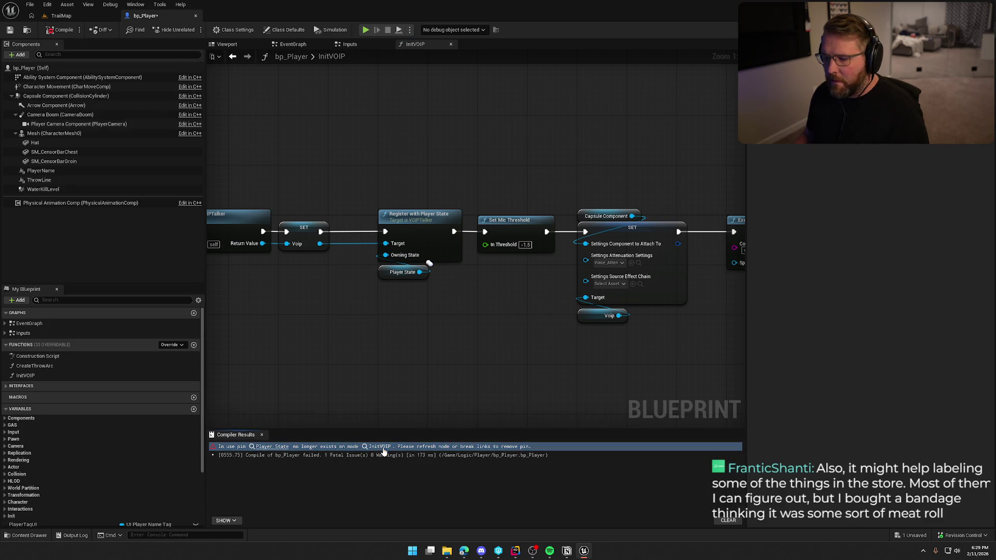
pyautogui.scroll(-5, 582, 292)
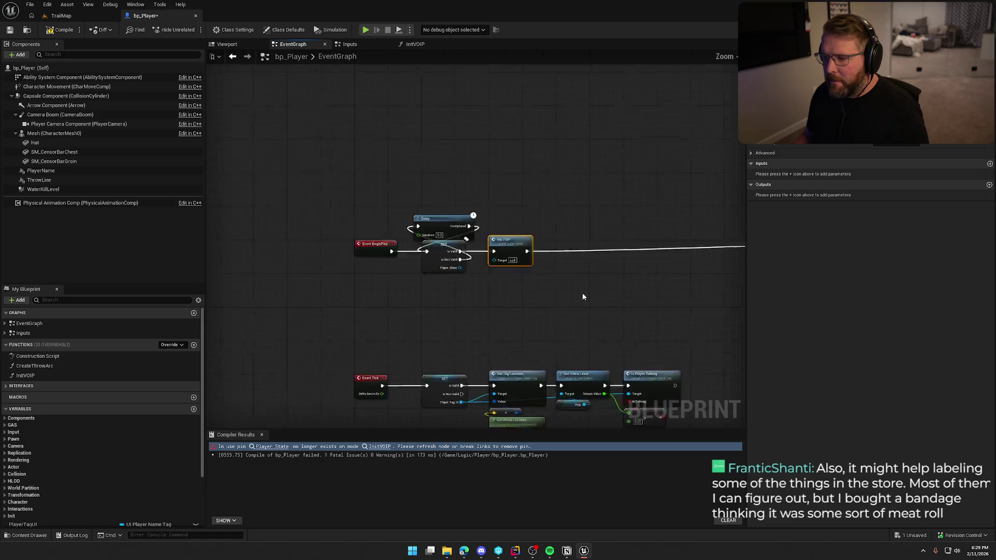
pyautogui.moveTo(422, 196); pyautogui.dragTo(539, 267)
pyautogui.scroll(3, 331, 249)
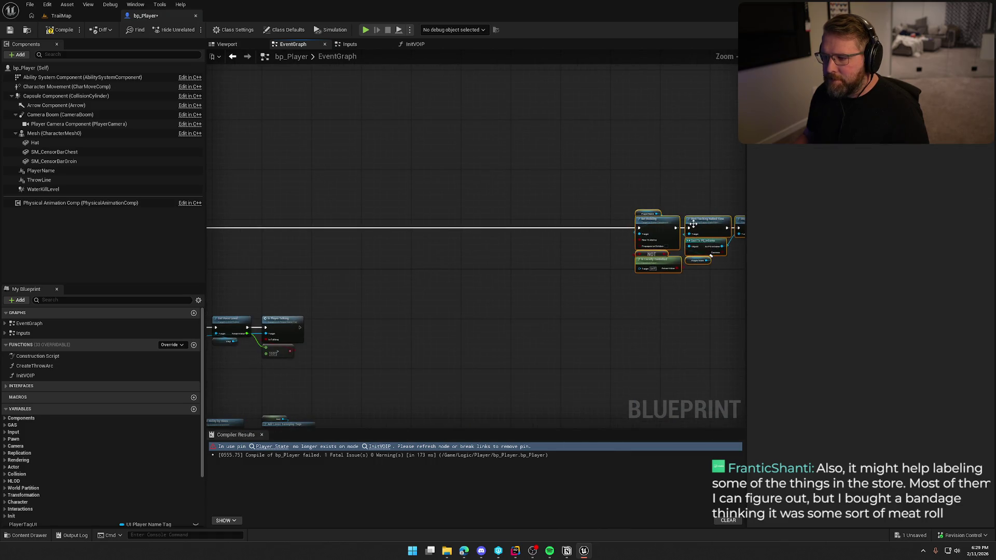
pyautogui.scroll(-3, 353, 213)
pyautogui.moveTo(515, 243); pyautogui.dragTo(466, 243)
pyautogui.scroll(3, 447, 274)
pyautogui.scroll(-2, 447, 277)
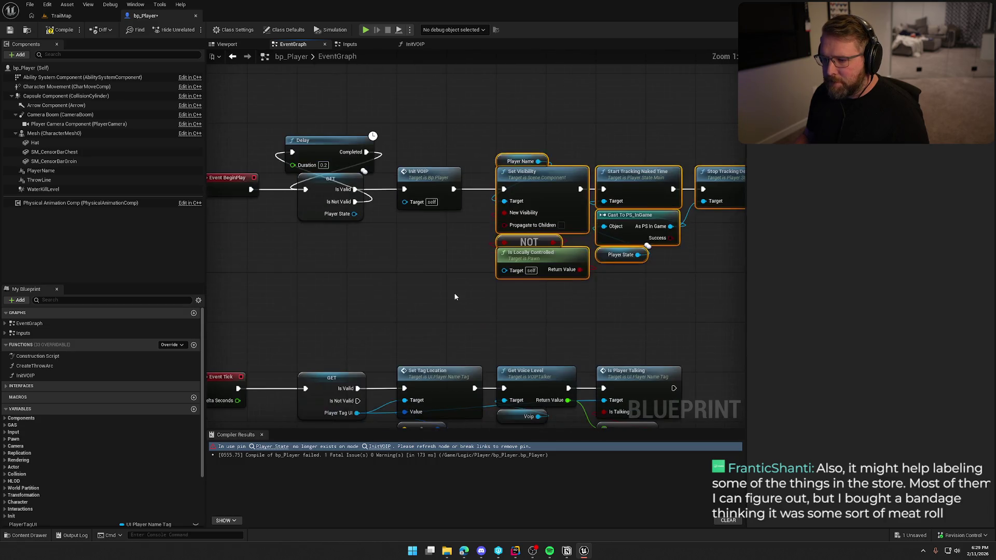
# - Save bp_Player from the InitVOIP graph and bring the Notion to-do list back up
pyautogui.doubleClick(417, 186)
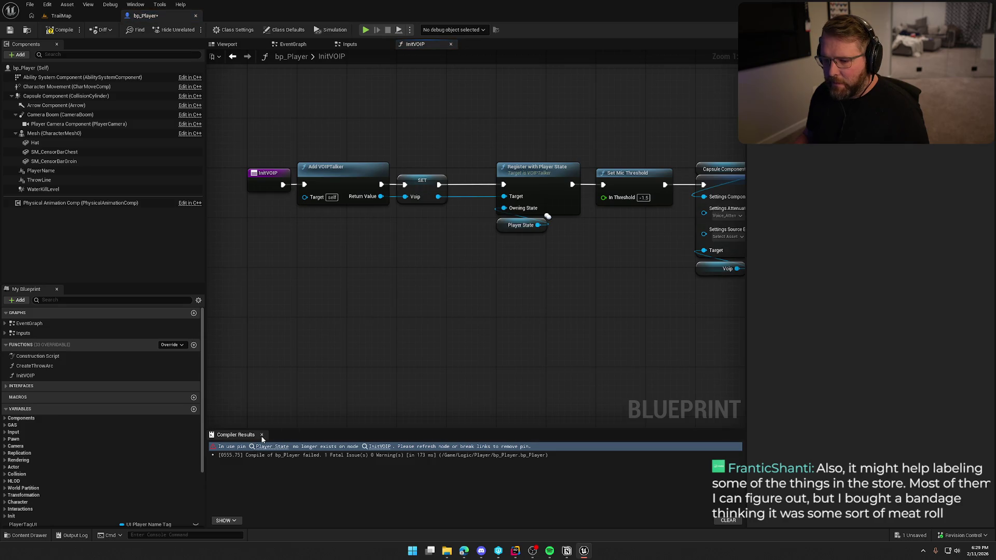
pyautogui.hotkey('ctrl', 's')
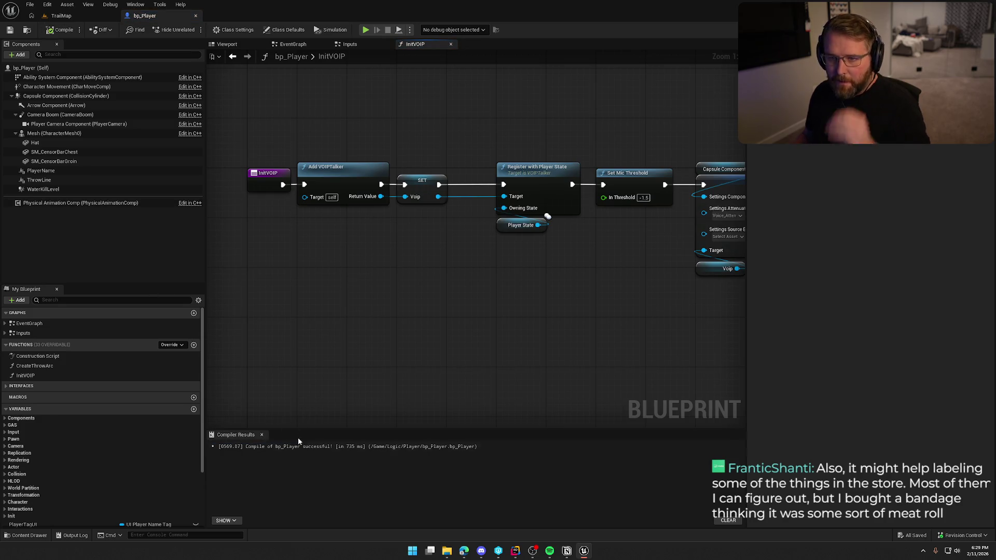
pyautogui.click(261, 435)
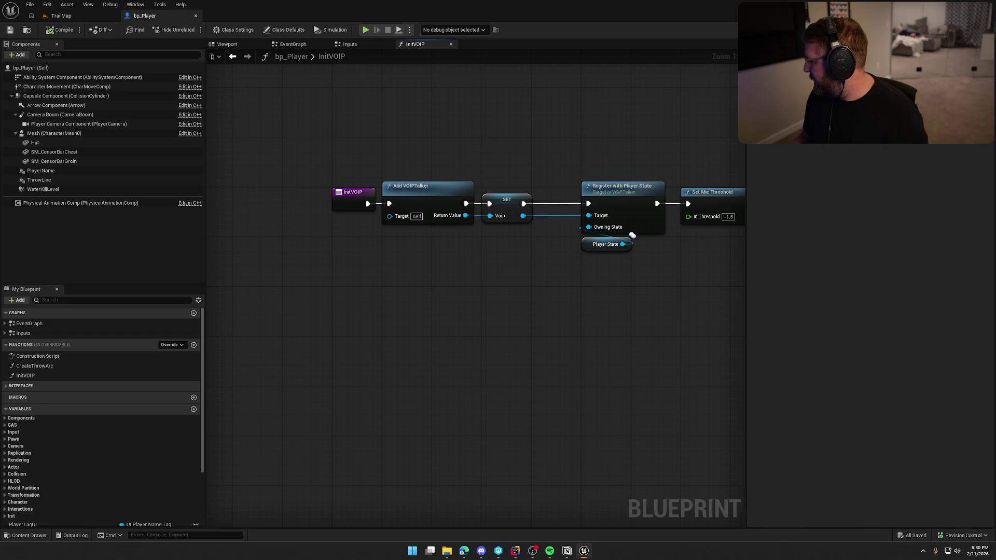
pyautogui.hotkey('alt', 'Tab')
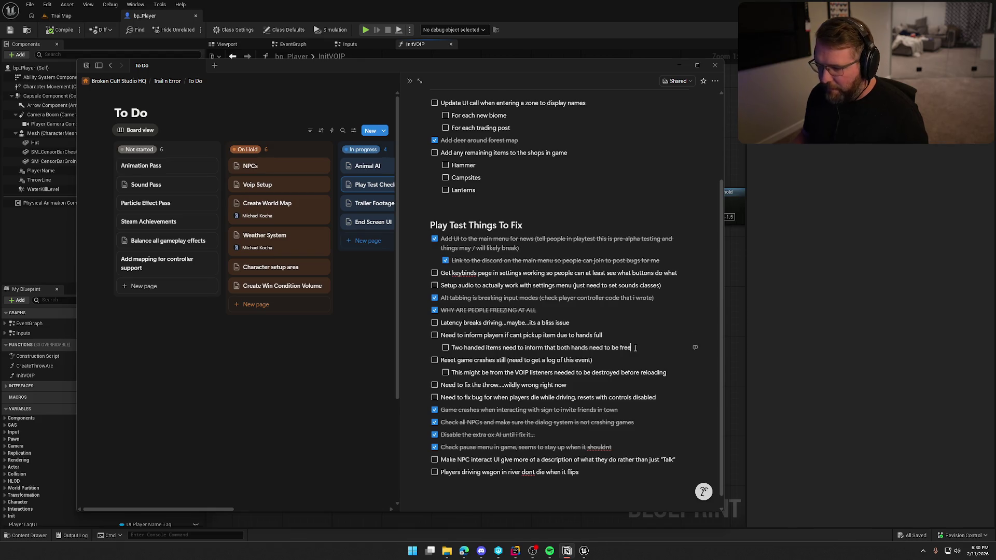
# - Add the top-level to-do 'Add Item Name to pickup UI (helps clarify what they are grabbing)'
pyautogui.press('Return')
pyautogui.hotkey('shift', 'Tab')
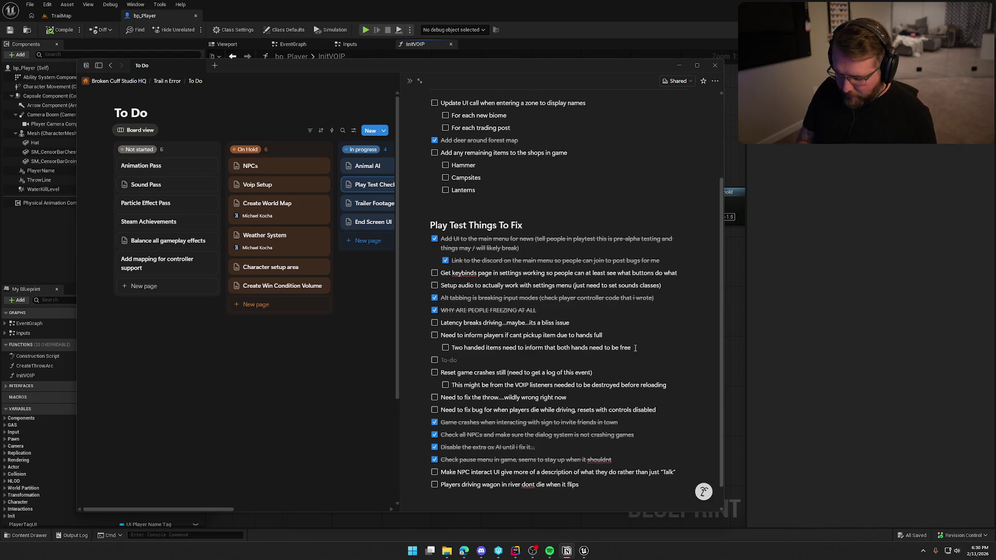
pyautogui.write('Ad')
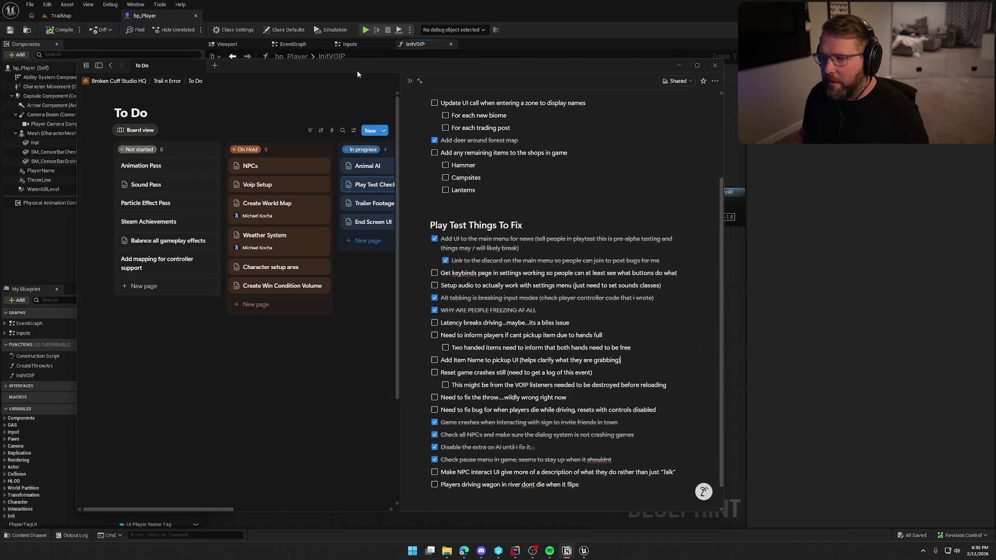
pyautogui.click(679, 64)
pyautogui.moveTo(595, 331)
pyautogui.mouseDown()
pyautogui.moveTo(491, 363)
pyautogui.moveTo(382, 324)
pyautogui.moveTo(459, 305)
pyautogui.moveTo(396, 284)
pyautogui.moveTo(213, 276)
pyautogui.mouseUp()
pyautogui.scroll(-3, 213, 275)
pyautogui.moveTo(281, 186); pyautogui.dragTo(484, 303)
pyautogui.scroll(2, 429, 356)
pyautogui.moveTo(429, 356); pyautogui.dragTo(431, 335)
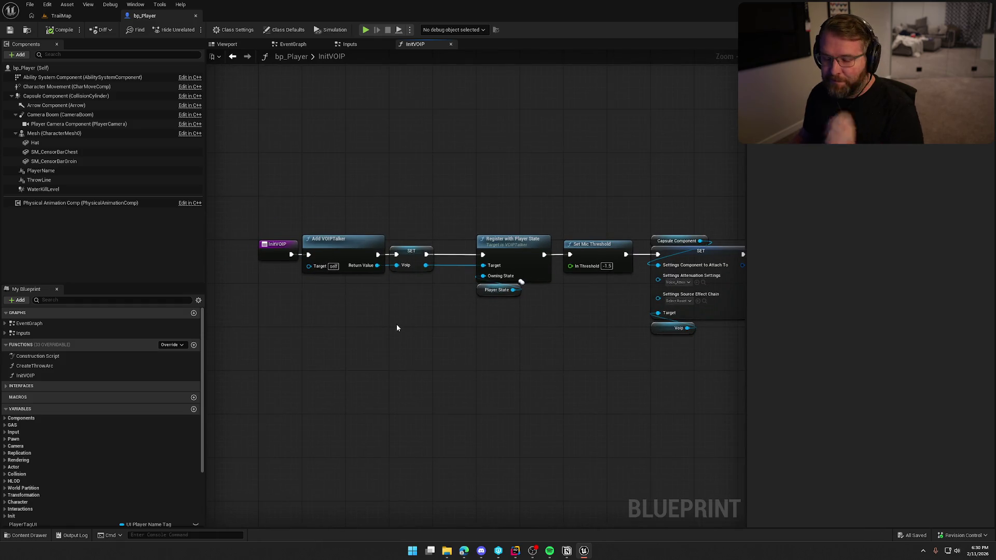
pyautogui.moveTo(362, 349); pyautogui.dragTo(373, 351)
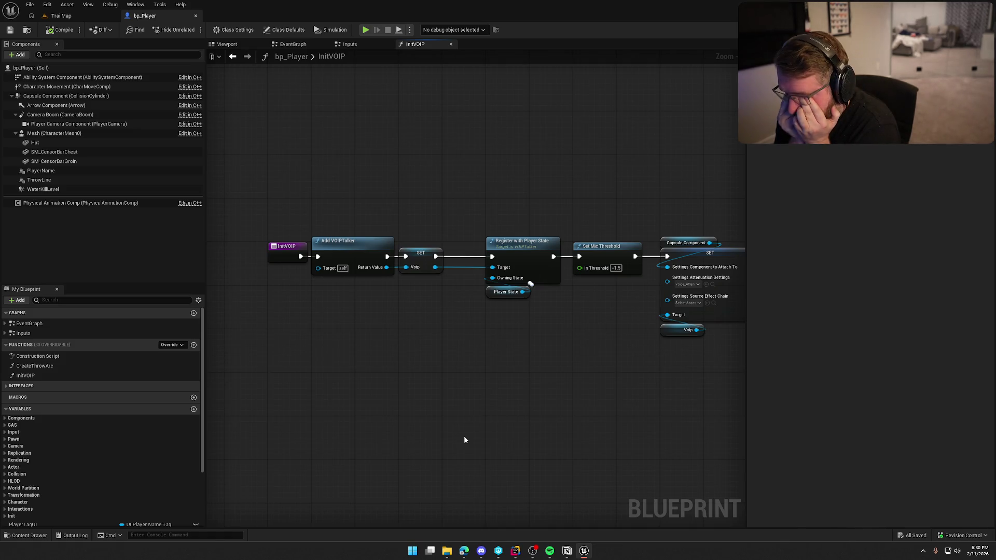
pyautogui.hotkey('ctrl', 'space')
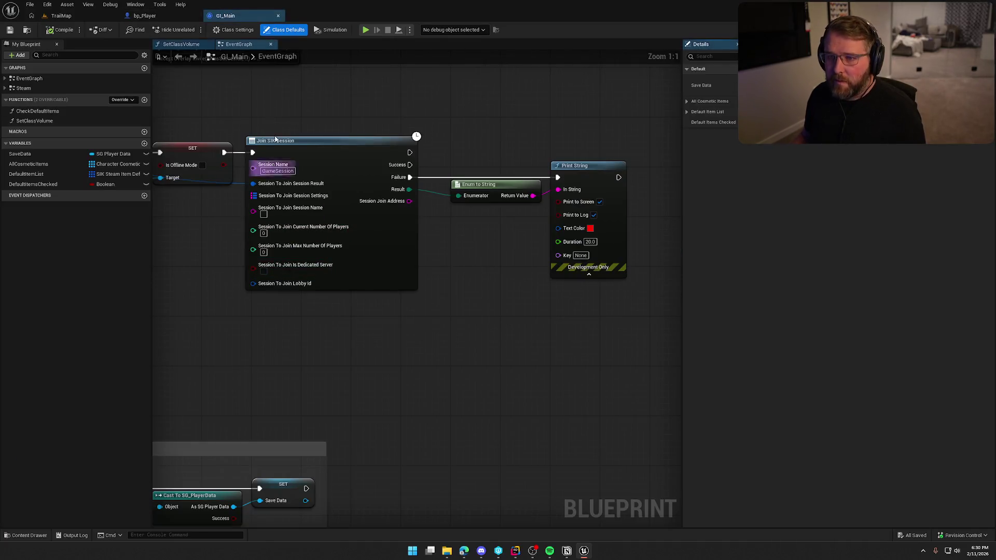
# - In GI_Main, inspect the Is Offline Mode SET and Local Instance System nodes near Join SIK Session
pyautogui.moveTo(233, 21); pyautogui.dragTo(150, 16)
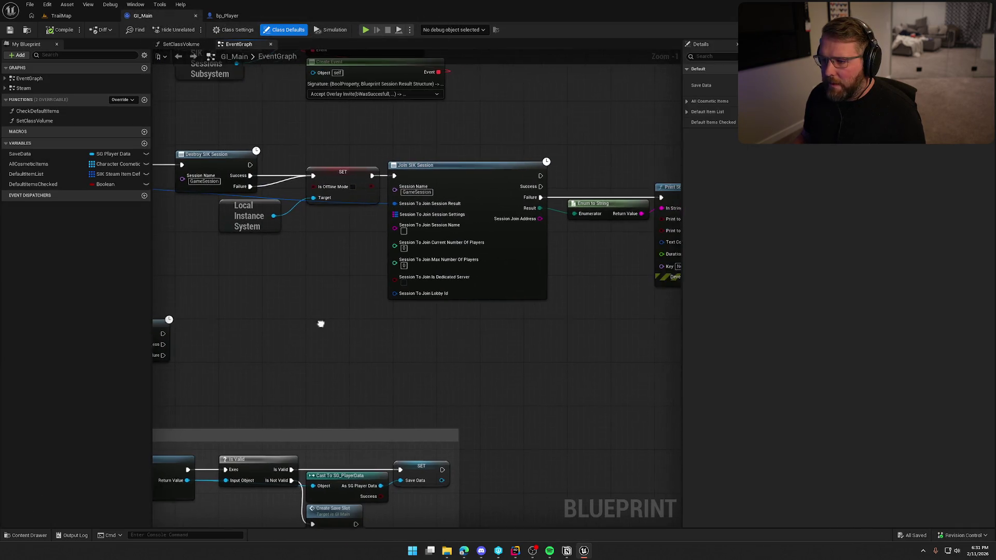
pyautogui.moveTo(236, 218)
pyautogui.mouseDown()
pyautogui.moveTo(278, 234)
pyautogui.moveTo(324, 224)
pyautogui.mouseUp()
pyautogui.moveTo(304, 289); pyautogui.dragTo(526, 330)
pyautogui.moveTo(277, 175); pyautogui.dragTo(412, 301)
pyautogui.moveTo(532, 322); pyautogui.dragTo(288, 310)
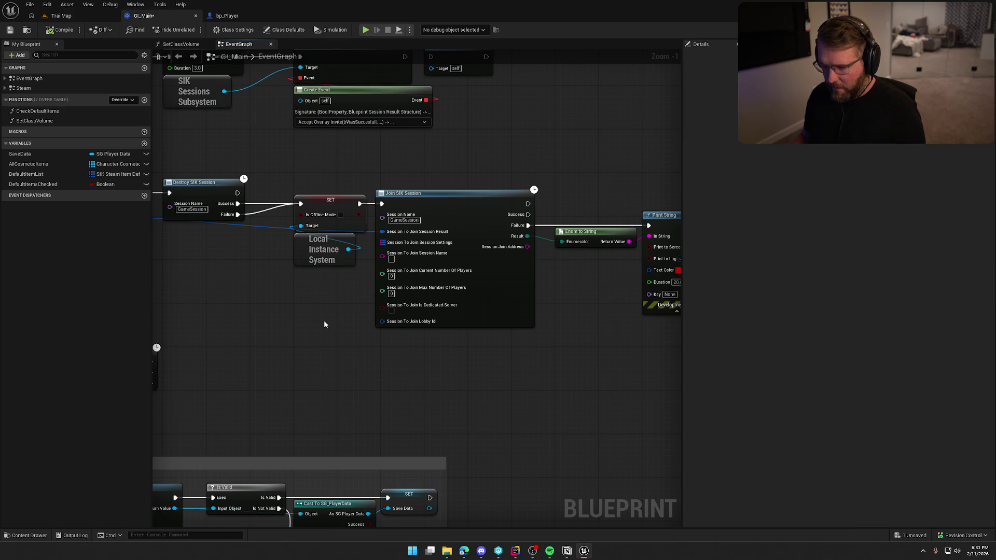
pyautogui.scroll(1, 297, 306)
pyautogui.moveTo(334, 314); pyautogui.dragTo(390, 316)
pyautogui.moveTo(389, 316); pyautogui.dragTo(355, 160)
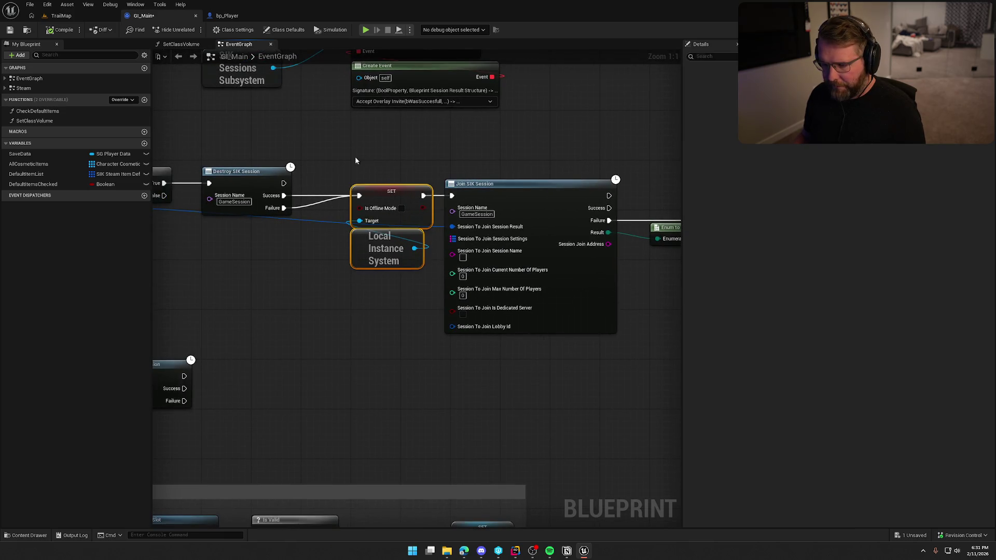
pyautogui.moveTo(384, 321)
pyautogui.mouseDown()
pyautogui.moveTo(255, 305)
pyautogui.moveTo(303, 386)
pyautogui.moveTo(347, 391)
pyautogui.mouseUp()
pyautogui.click(446, 356)
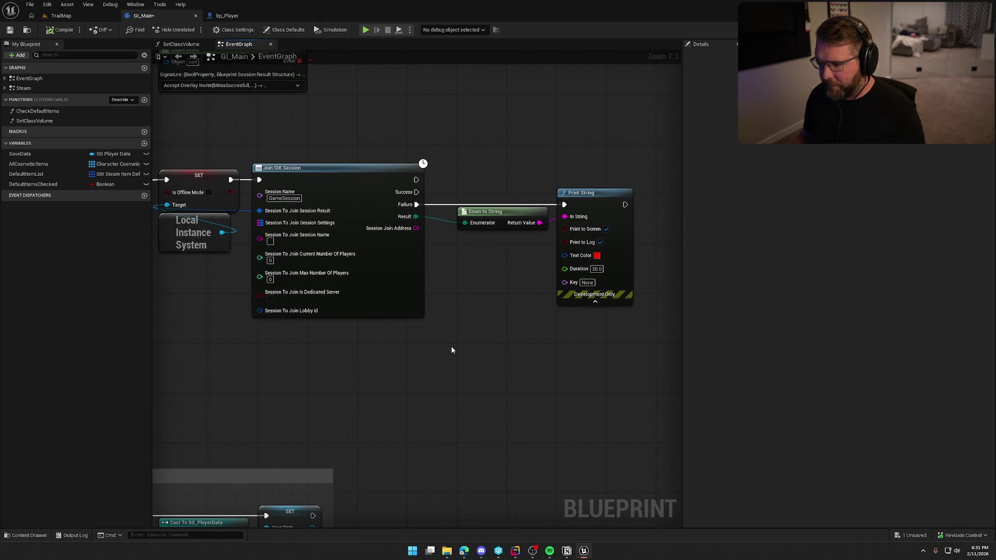
pyautogui.moveTo(294, 373); pyautogui.dragTo(501, 348)
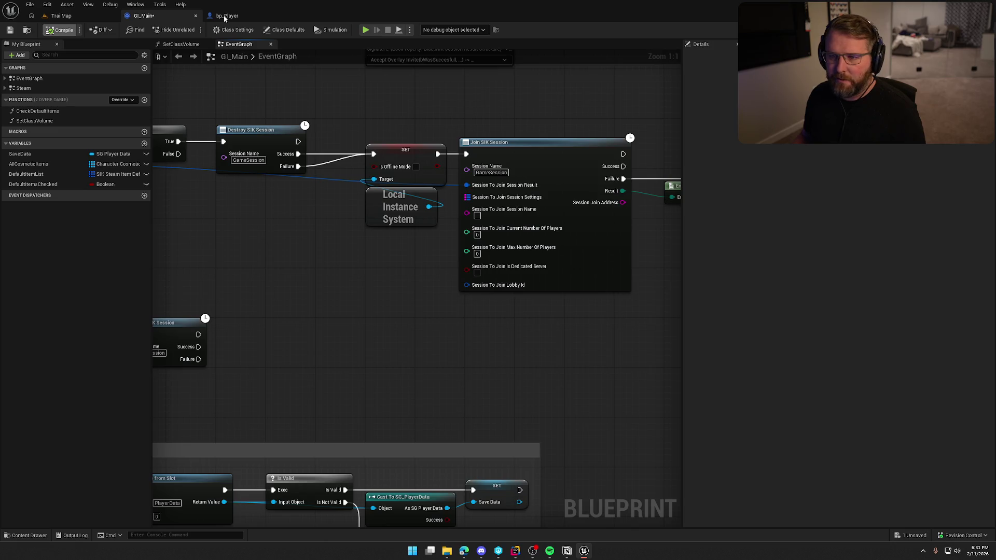
# - Return to bp_Player's InitVOIP graph and select the nodes after the entry node
pyautogui.click(226, 16)
pyautogui.scroll(-3, 375, 336)
pyautogui.moveTo(356, 222)
pyautogui.mouseDown()
pyautogui.moveTo(487, 351)
pyautogui.moveTo(715, 411)
pyautogui.moveTo(686, 406)
pyautogui.mouseUp()
# - Paste the offline-mode nodes into InitVOIP, add Get Is Offline Mode from Local Instance System, and delete SET
pyautogui.scroll(5, 440, 350)
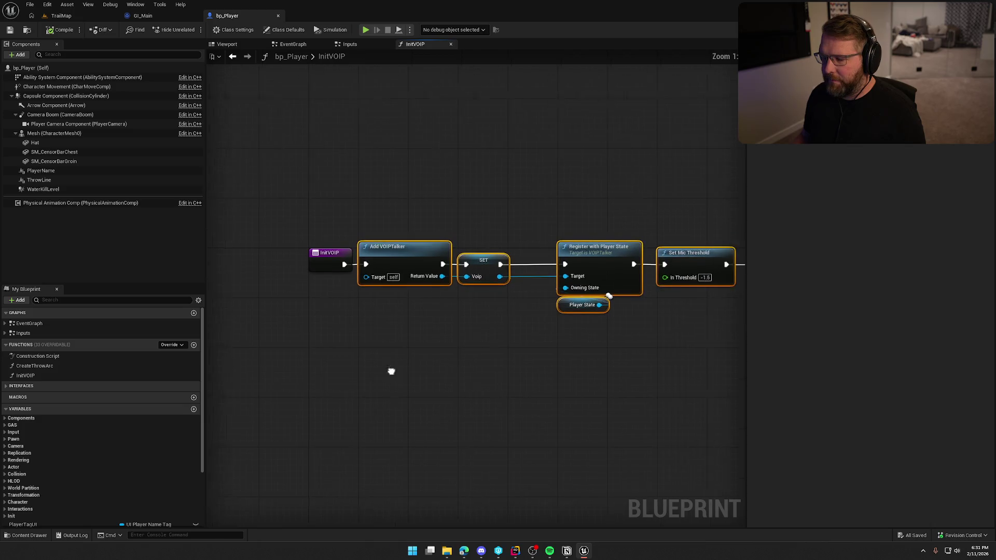
pyautogui.moveTo(545, 252); pyautogui.dragTo(551, 252)
pyautogui.click(364, 315)
pyautogui.hotkey('ctrl', 'v')
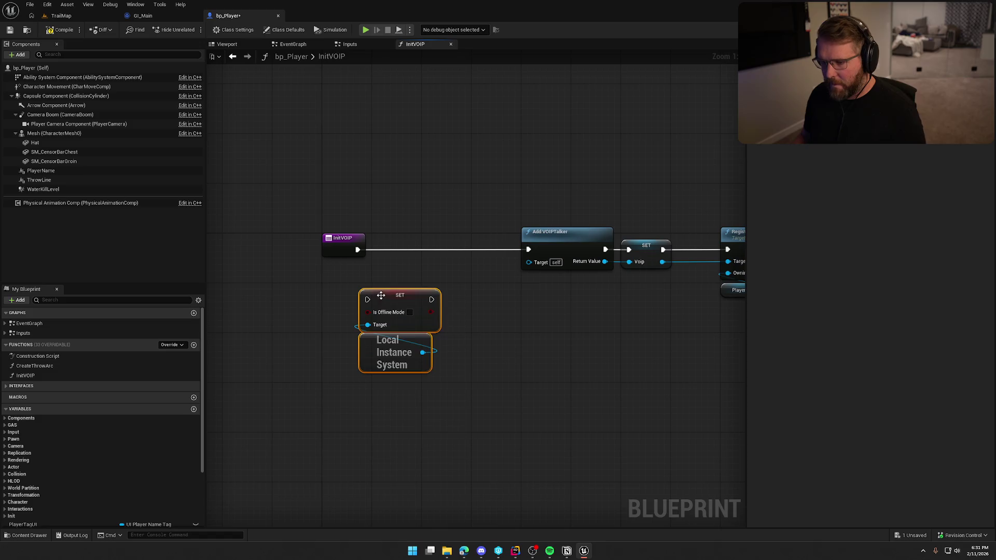
pyautogui.rightClick(382, 298)
pyautogui.click(414, 510)
pyautogui.moveTo(399, 295); pyautogui.dragTo(449, 282)
pyautogui.moveTo(423, 352); pyautogui.dragTo(457, 355)
pyautogui.write('get is offl')
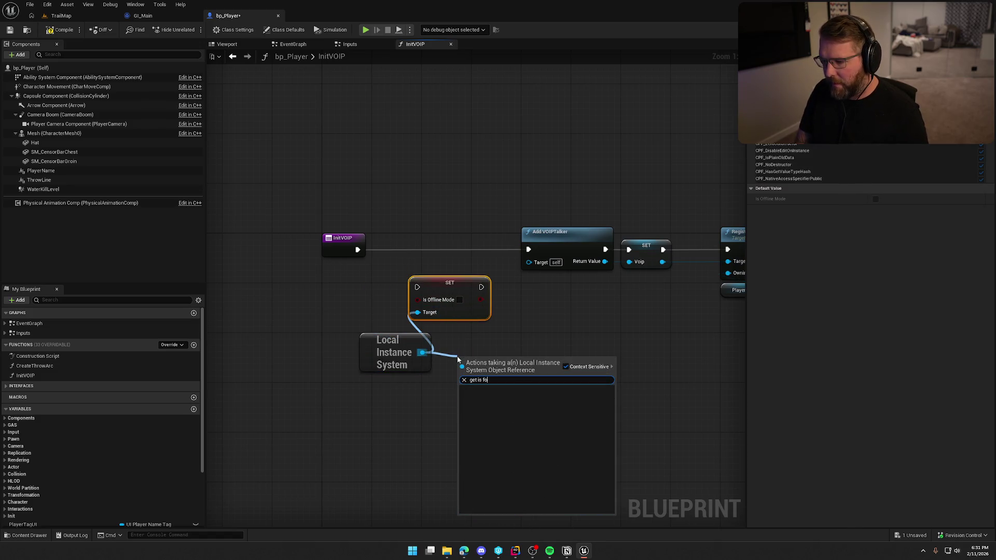
pyautogui.press('Return')
pyautogui.click(462, 300)
pyautogui.press('Delete')
# - Insert a Branch on Is Offline Mode, running Add VOIPTalker from its False output
pyautogui.click(419, 254)
pyautogui.moveTo(357, 250)
pyautogui.mouseDown()
pyautogui.moveTo(428, 266)
pyautogui.moveTo(455, 245)
pyautogui.mouseUp()
pyautogui.moveTo(529, 358)
pyautogui.mouseDown()
pyautogui.moveTo(425, 280)
pyautogui.moveTo(428, 262)
pyautogui.mouseUp()
pyautogui.moveTo(381, 345); pyautogui.dragTo(467, 375)
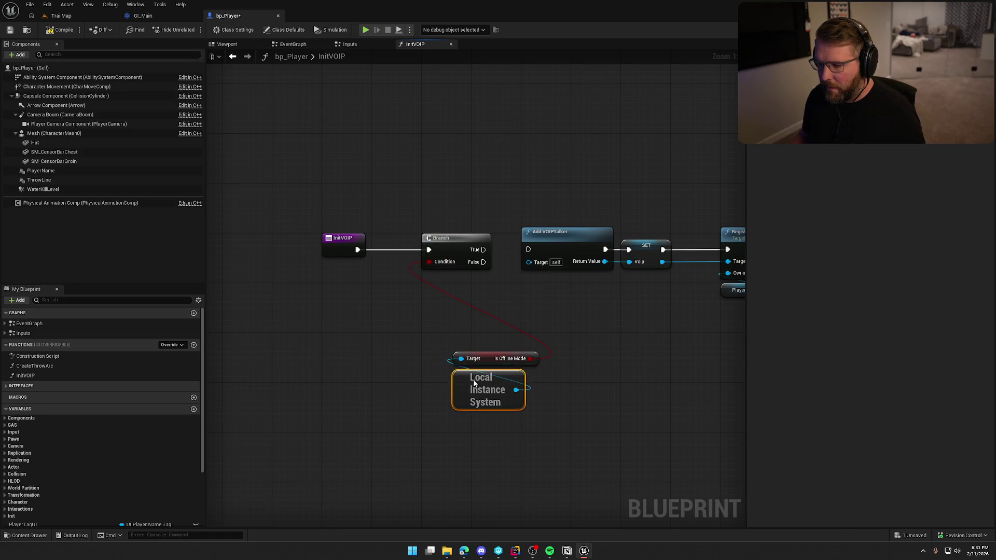
pyautogui.moveTo(506, 426)
pyautogui.mouseDown()
pyautogui.moveTo(493, 363)
pyautogui.moveTo(383, 293)
pyautogui.moveTo(358, 262)
pyautogui.mouseUp()
pyautogui.moveTo(483, 262); pyautogui.dragTo(529, 249)
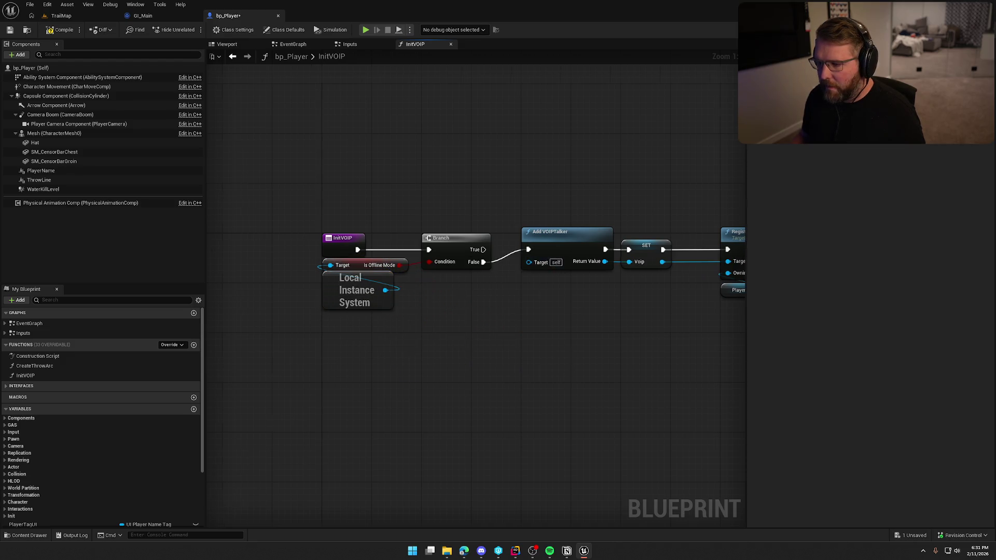
pyautogui.scroll(-2, 368, 303)
pyautogui.moveTo(218, 251); pyautogui.dragTo(698, 418)
pyautogui.scroll(-1, 637, 448)
pyautogui.scroll(4, 560, 450)
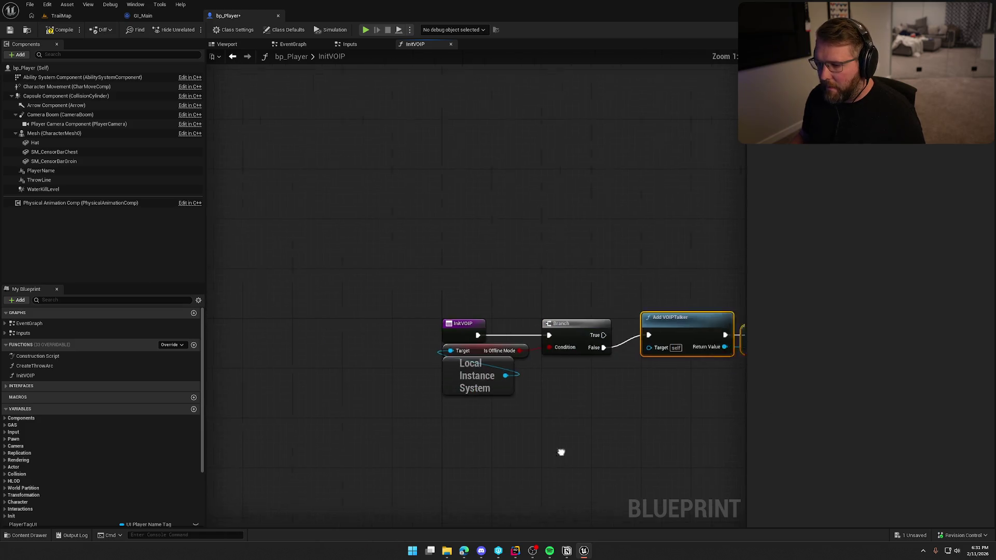
# - Save the bp_Player blueprint
pyautogui.click(377, 382)
pyautogui.moveTo(305, 329); pyautogui.dragTo(394, 326)
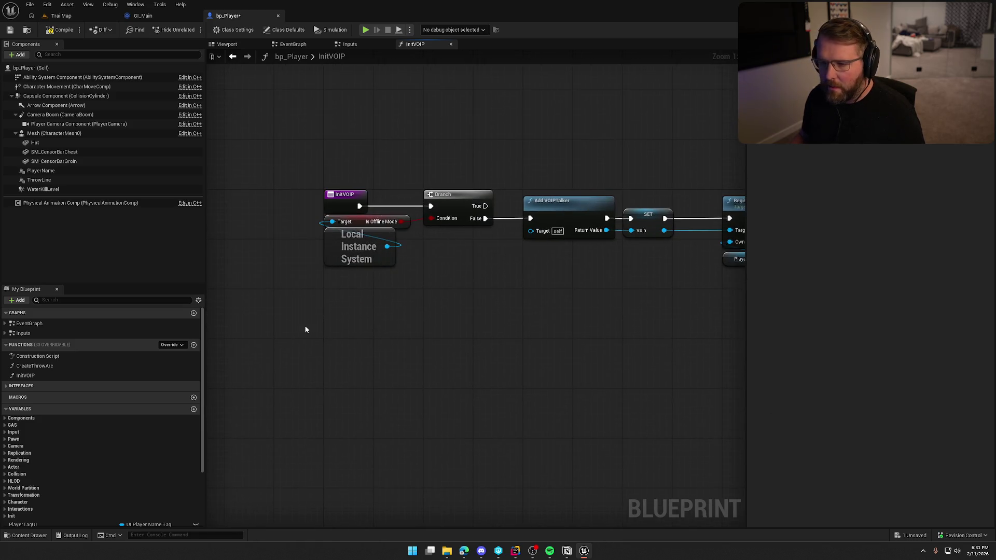
pyautogui.hotkey('ctrl', 's')
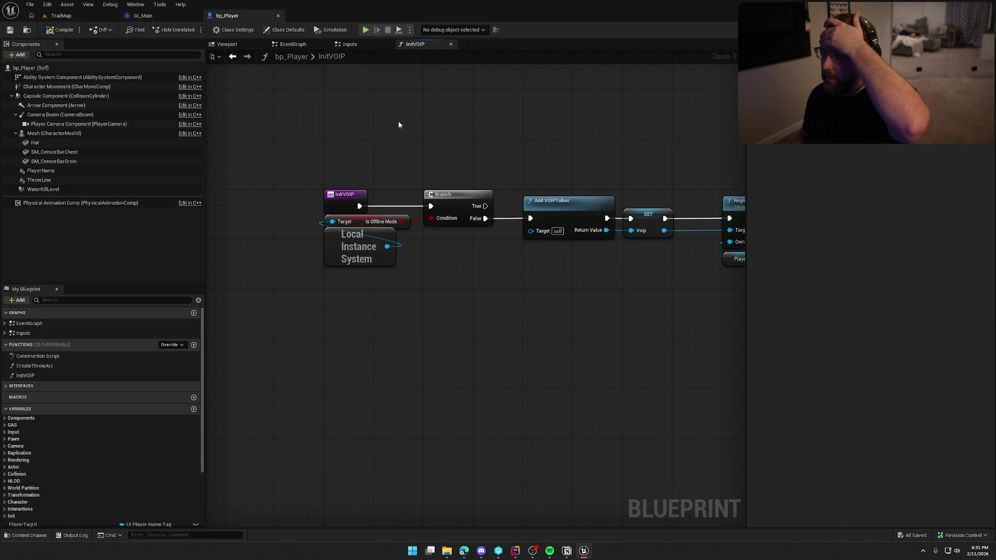
pyautogui.moveTo(297, 121)
pyautogui.mouseDown()
pyautogui.moveTo(614, 337)
pyautogui.moveTo(265, 105)
pyautogui.mouseUp()
pyautogui.click(409, 105)
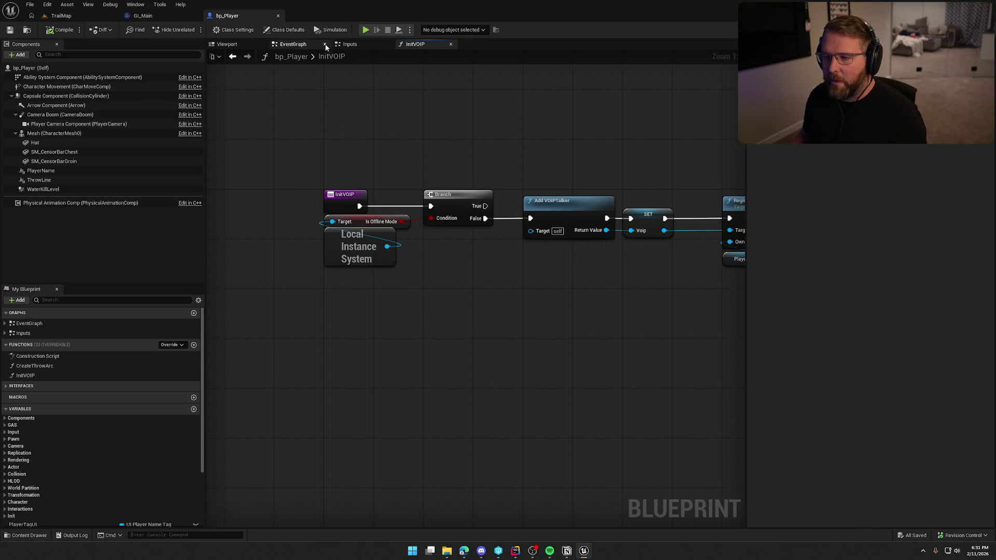
# - Add an Event Destroyed override to bp_Player's EventGraph
pyautogui.click(290, 44)
pyautogui.moveTo(369, 294)
pyautogui.mouseDown()
pyautogui.moveTo(451, 309)
pyautogui.moveTo(275, 281)
pyautogui.mouseUp()
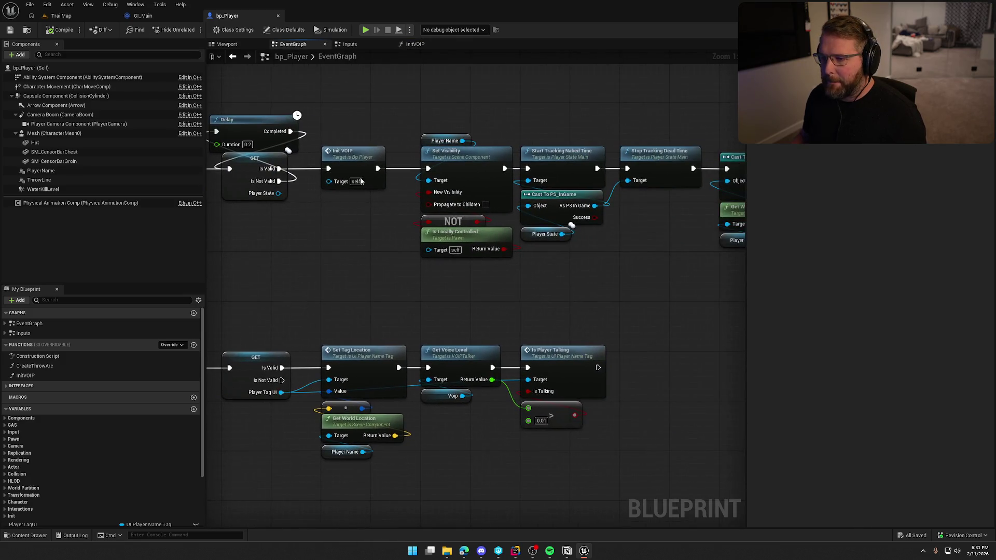
pyautogui.moveTo(382, 275); pyautogui.dragTo(283, 291)
pyautogui.moveTo(387, 315)
pyautogui.mouseDown()
pyautogui.moveTo(355, 314)
pyautogui.moveTo(338, 286)
pyautogui.moveTo(302, 300)
pyautogui.moveTo(311, 291)
pyautogui.moveTo(518, 347)
pyautogui.moveTo(493, 218)
pyautogui.moveTo(420, 129)
pyautogui.moveTo(435, 52)
pyautogui.mouseUp()
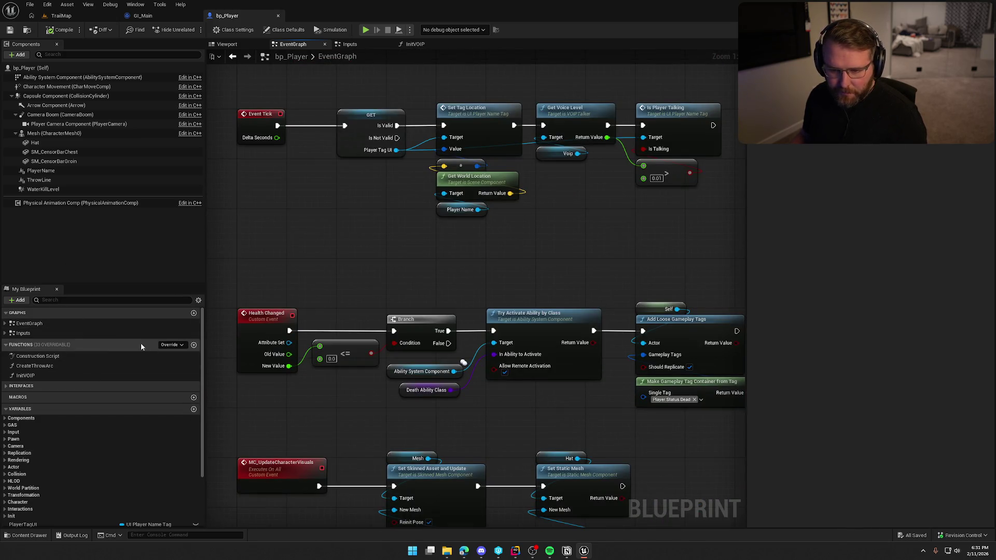
pyautogui.click(171, 345)
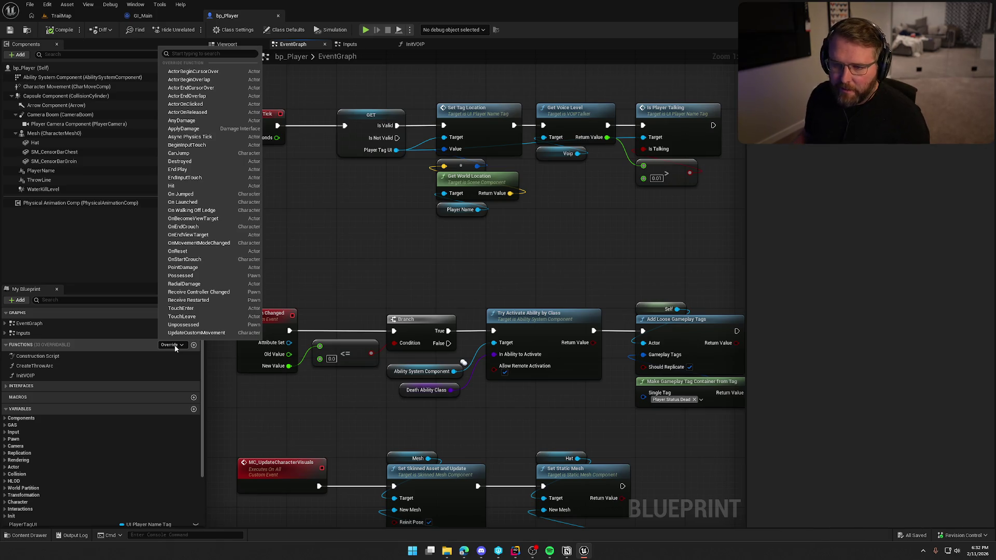
pyautogui.click(181, 161)
# - Connect a Print String printing "i dead" after Event Destroyed
pyautogui.moveTo(378, 325)
pyautogui.mouseDown()
pyautogui.moveTo(415, 318)
pyautogui.moveTo(312, 270)
pyautogui.moveTo(341, 371)
pyautogui.mouseUp()
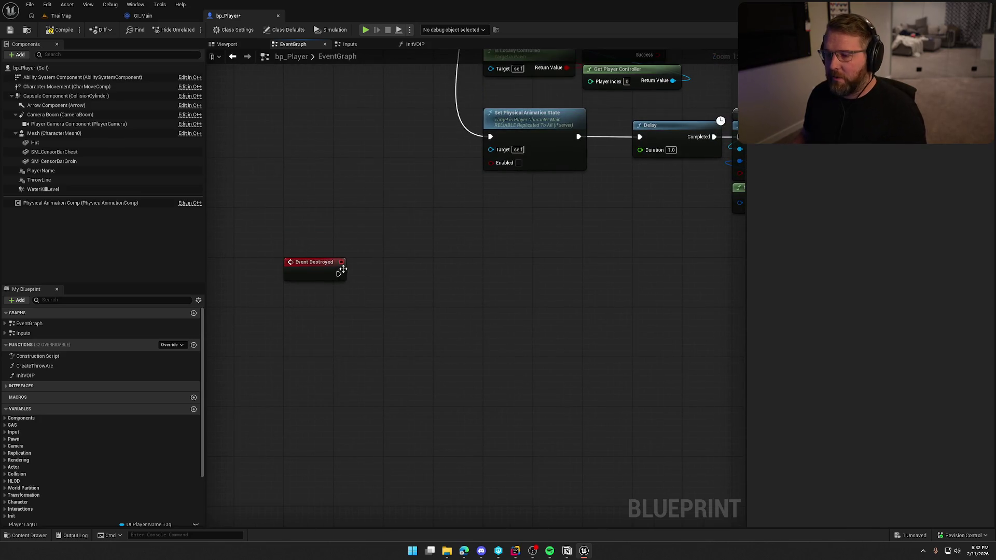
pyautogui.moveTo(338, 274); pyautogui.dragTo(389, 289)
pyautogui.write('print')
pyautogui.press('Return')
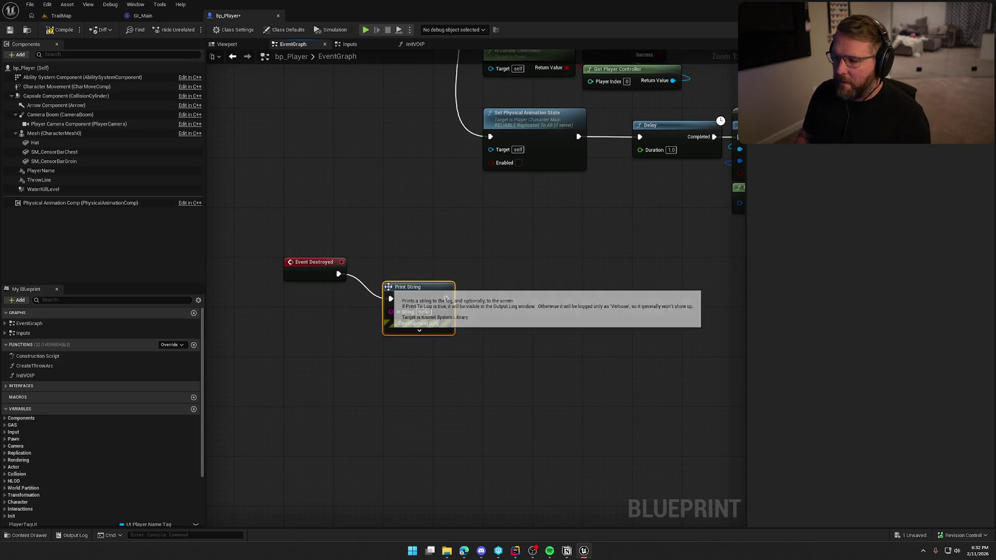
pyautogui.write('i dead')
pyautogui.click(595, 412)
# - Save bp_Player, play-test TrailMap, and restart the game from the pause menu
pyautogui.hotkey('ctrl', 's')
pyautogui.click(72, 15)
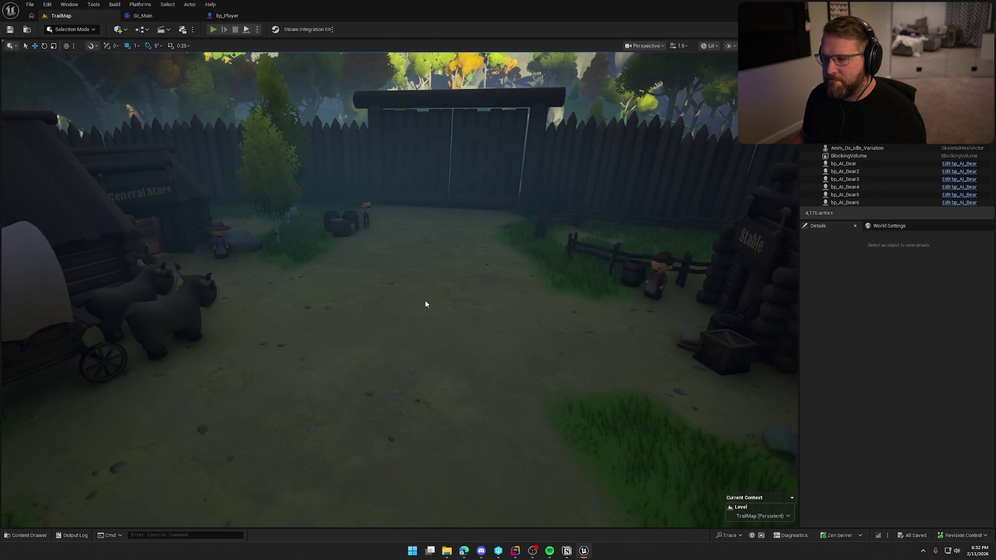
pyautogui.click(212, 31)
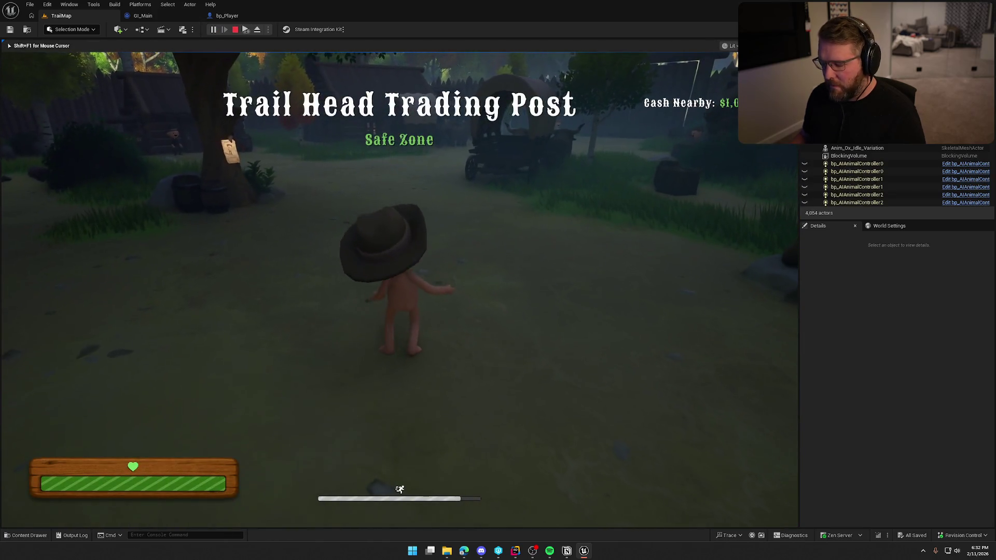
pyautogui.press('Escape')
pyautogui.click(401, 315)
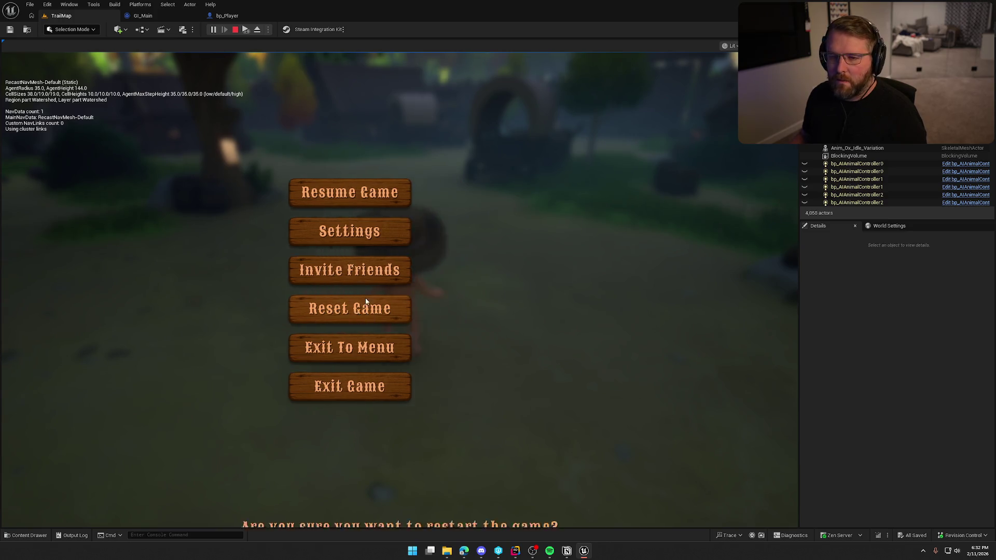
pyautogui.click(344, 302)
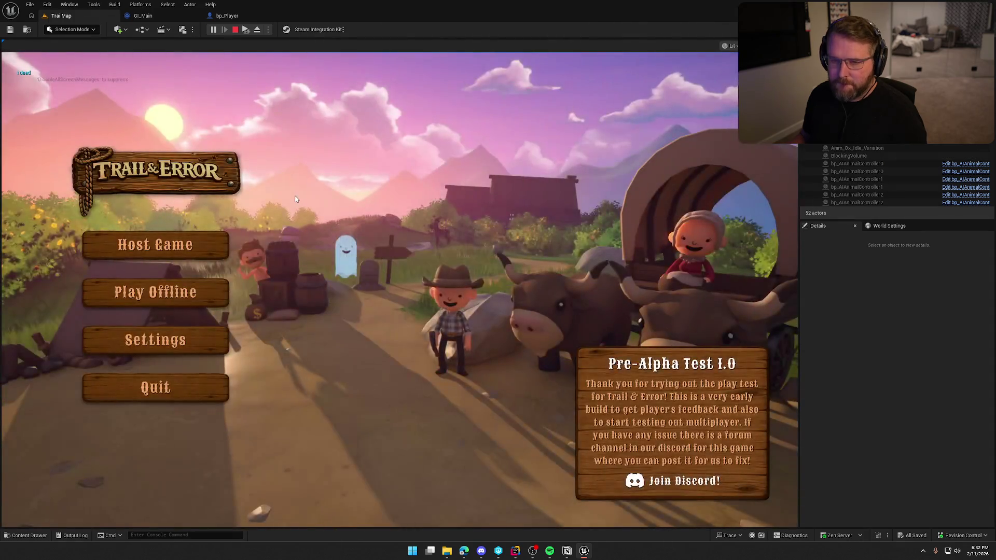
pyautogui.click(183, 384)
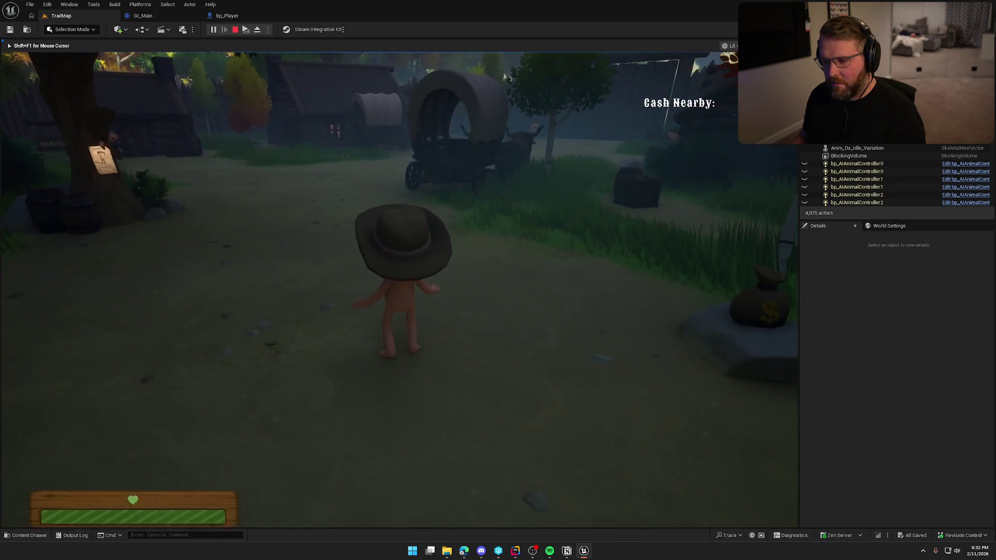
# - Restart the game again from the pause menu, then stop the play session
pyautogui.press('Escape')
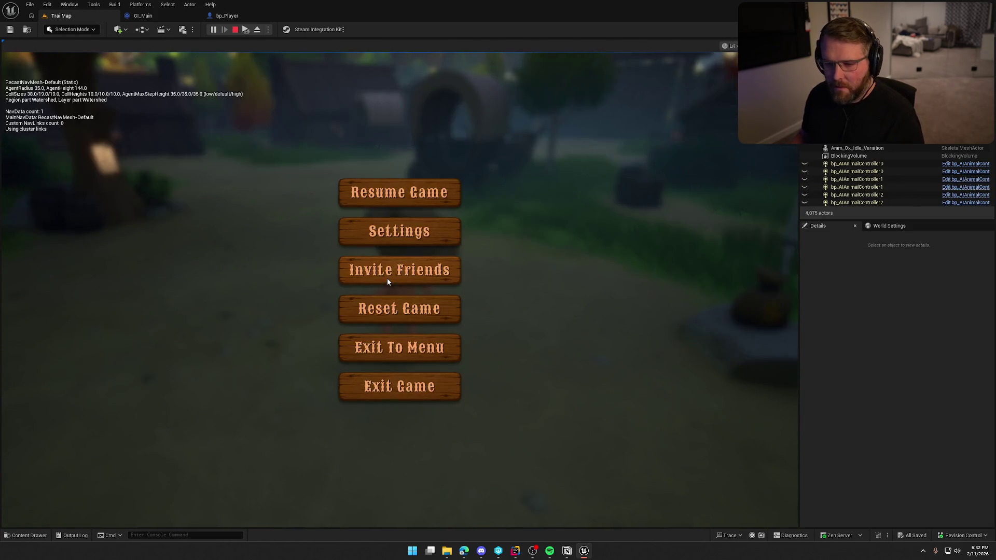
pyautogui.click(399, 310)
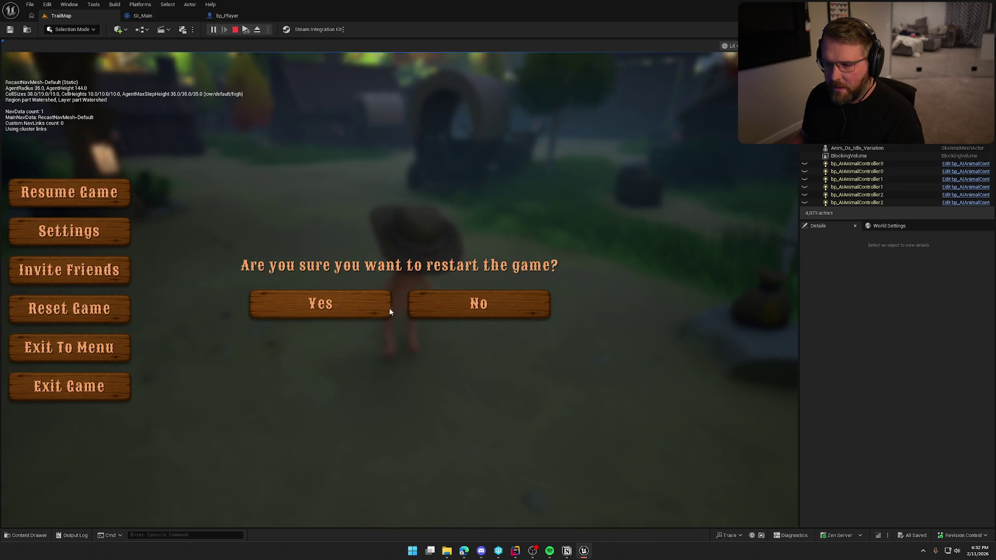
pyautogui.click(357, 306)
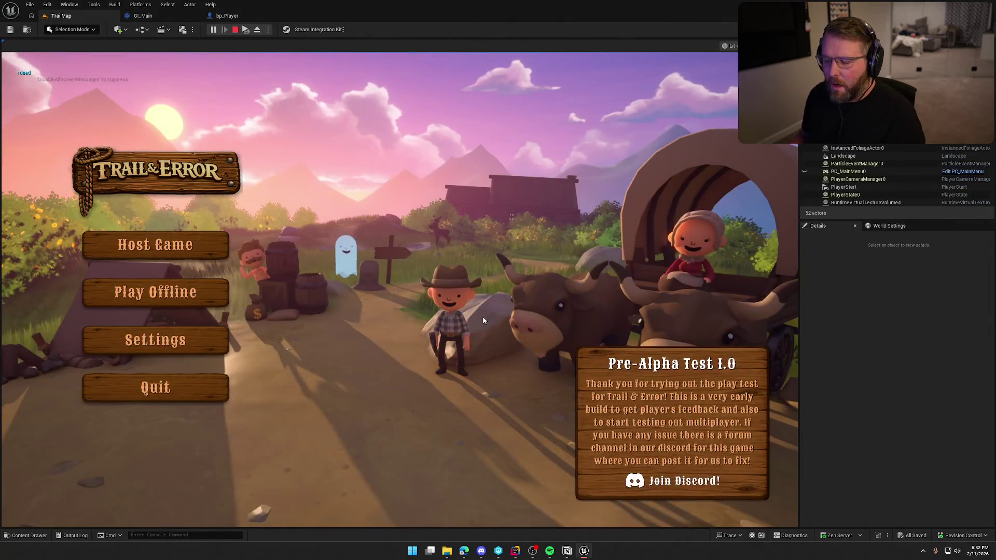
pyautogui.press('Escape')
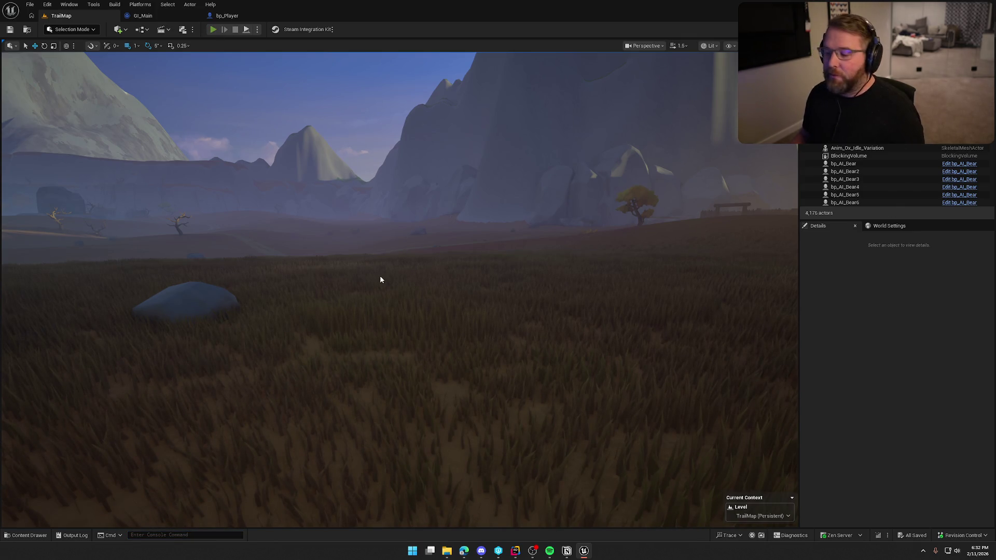
# - Launch another play session, restart the game once more, and stop the preview
pyautogui.hotkey('alt', 'p')
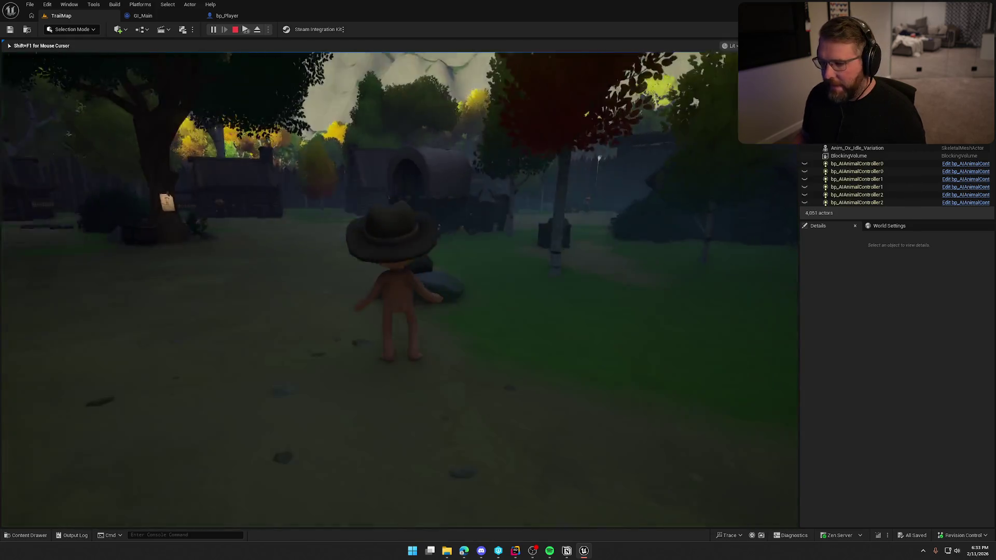
pyautogui.press('Escape')
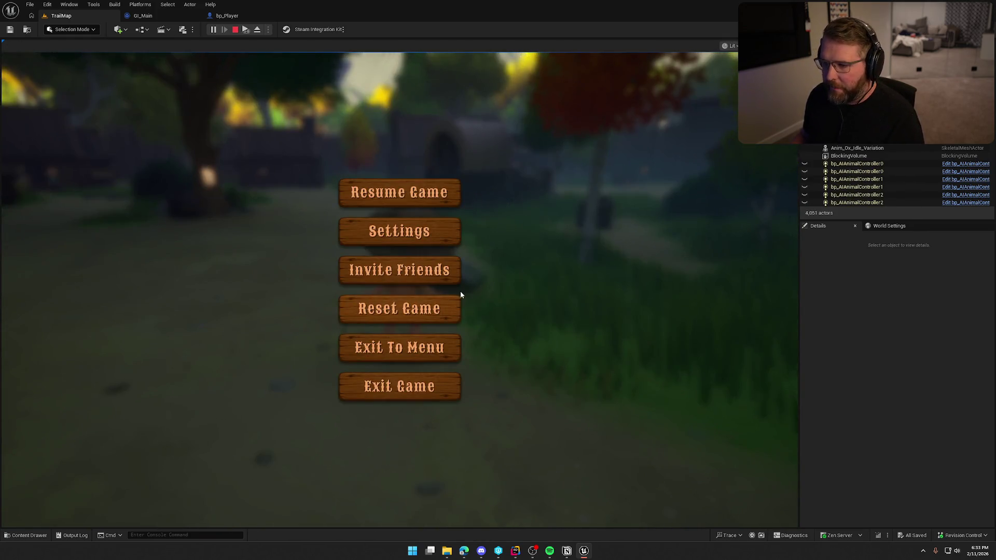
pyautogui.click(418, 312)
pyautogui.click(319, 305)
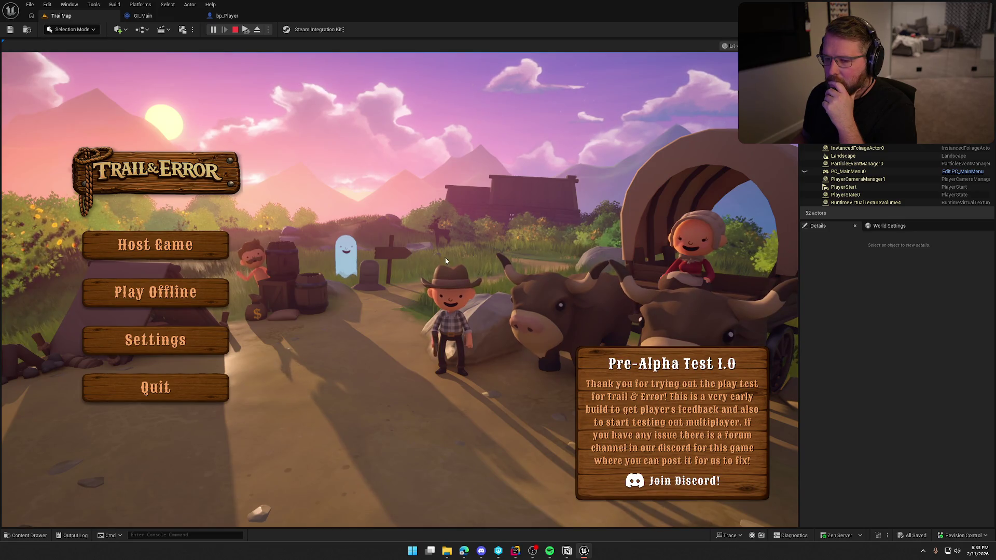
pyautogui.press('Escape')
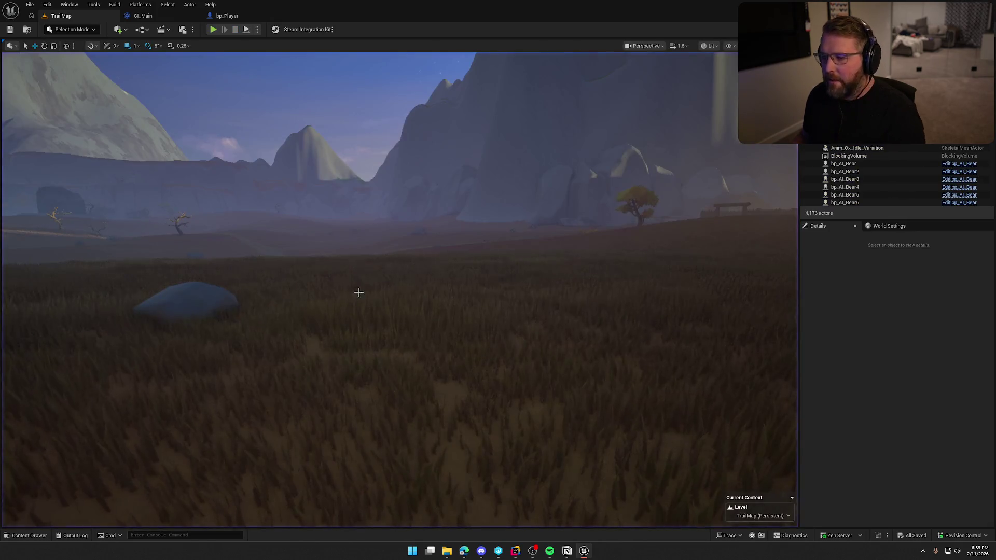
# - Browse the Content Drawer to UI/Settings and open the UI_InGameOptions widget blueprint
pyautogui.hotkey('ctrl', 'space')
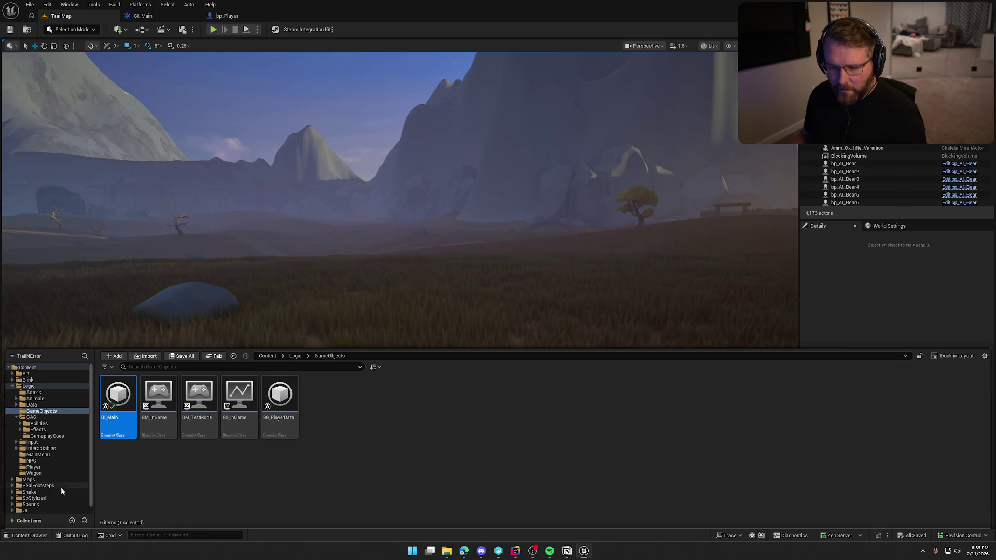
pyautogui.scroll(-1, 61, 490)
pyautogui.click(25, 502)
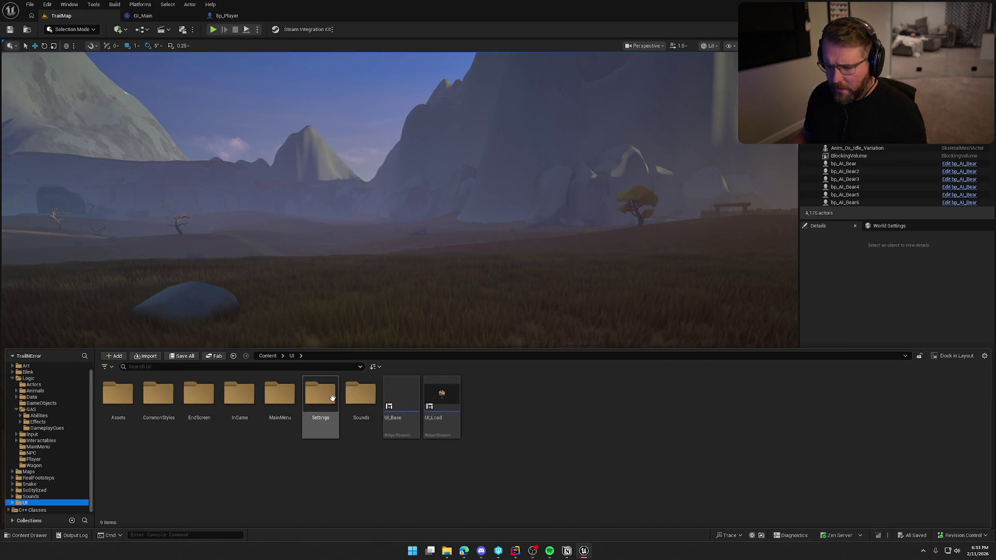
pyautogui.doubleClick(239, 395)
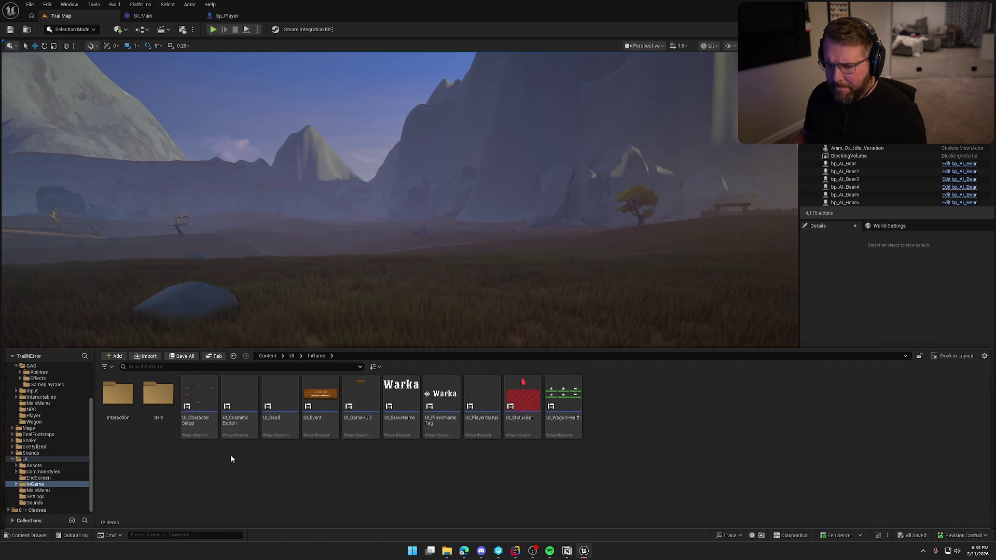
pyautogui.click(44, 497)
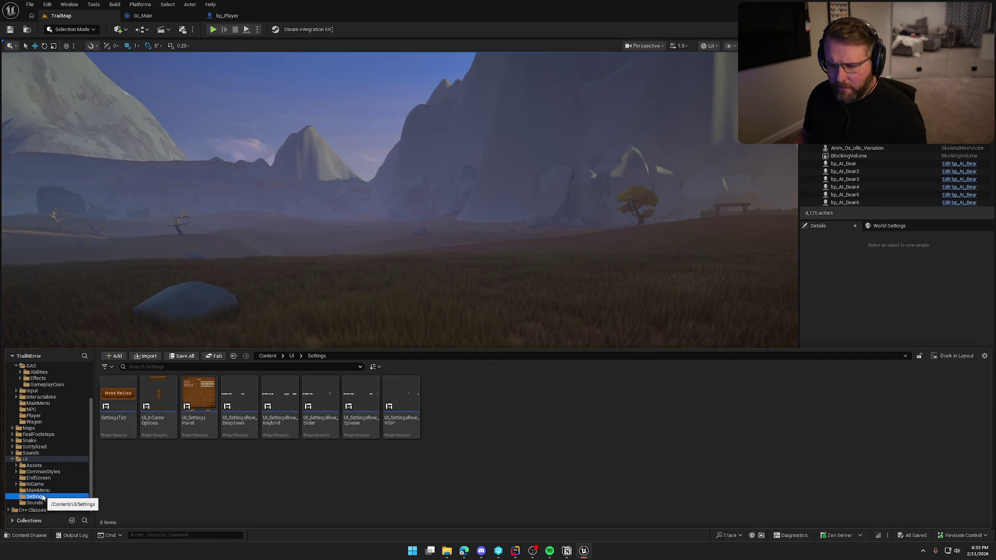
pyautogui.doubleClick(158, 407)
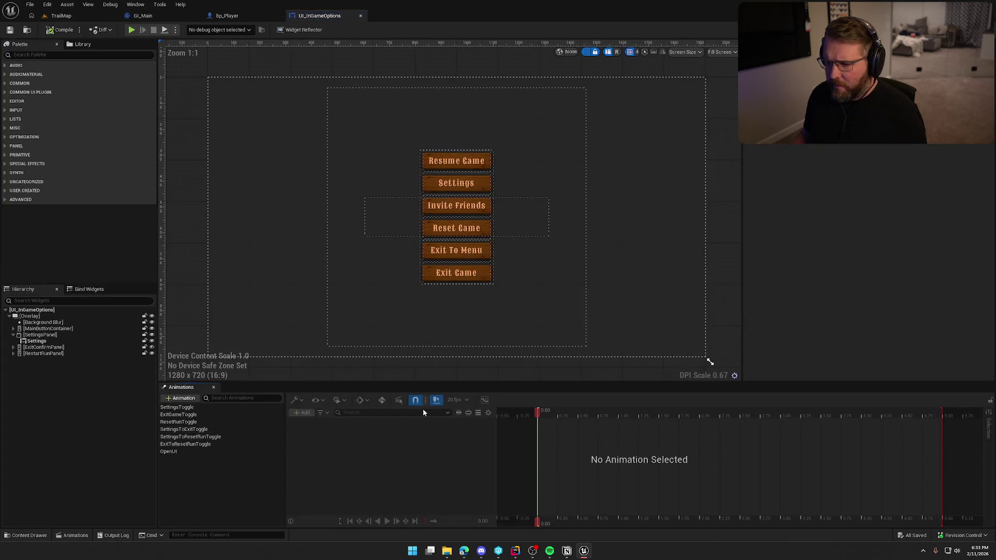
# - Follow the restart Yes button's On Clicked logic to Request Game Restart's C++ source in Rider
pyautogui.scroll(-4, 464, 305)
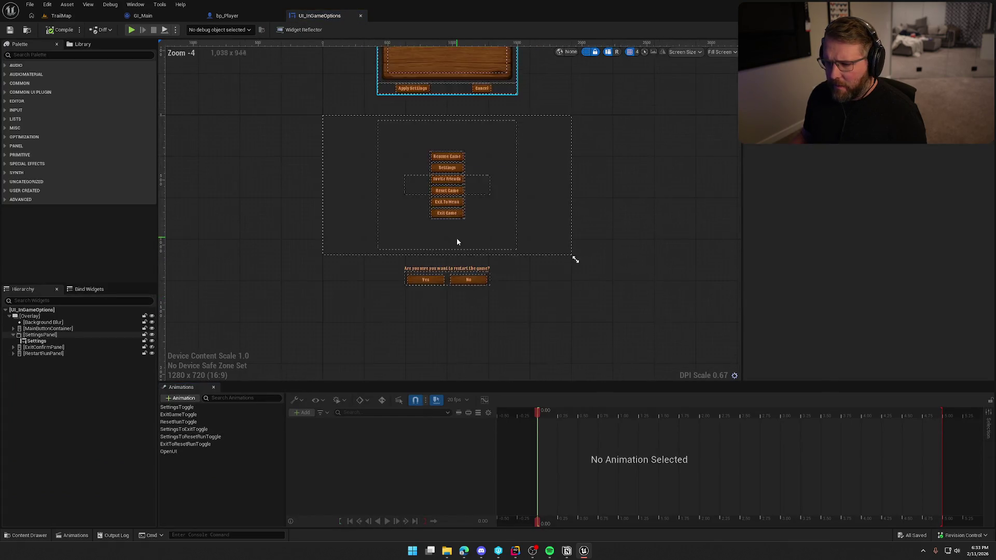
pyautogui.scroll(5, 459, 247)
pyautogui.click(373, 327)
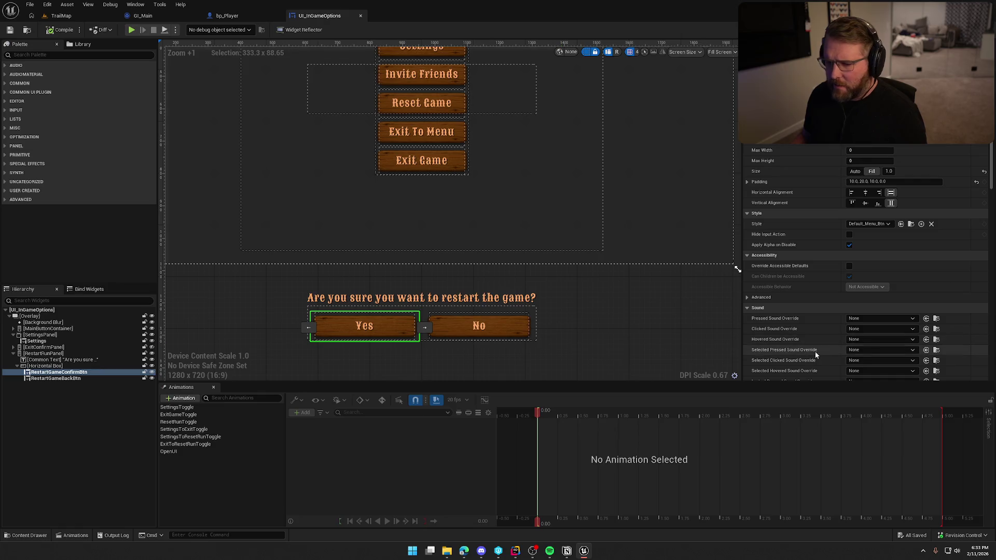
pyautogui.click(213, 387)
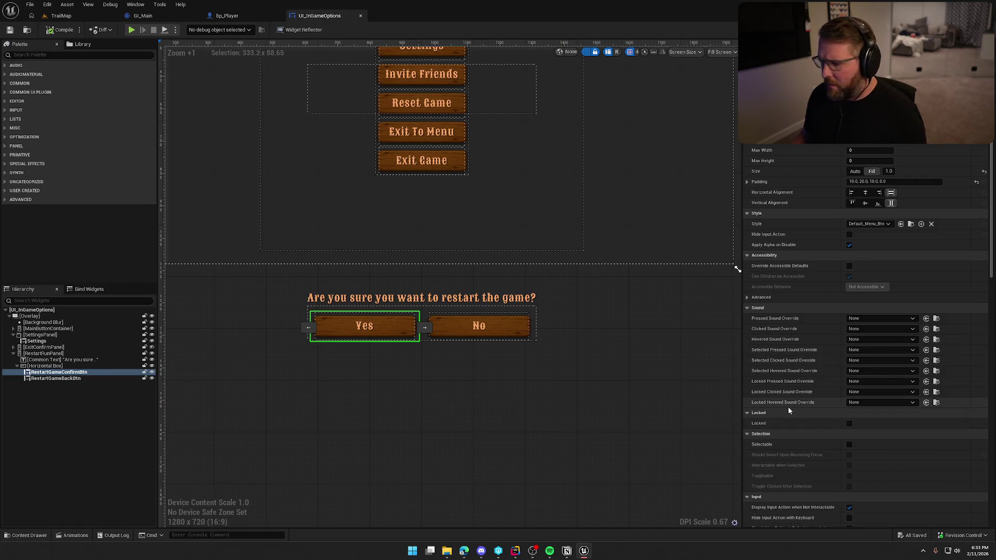
pyautogui.scroll(-10, 789, 409)
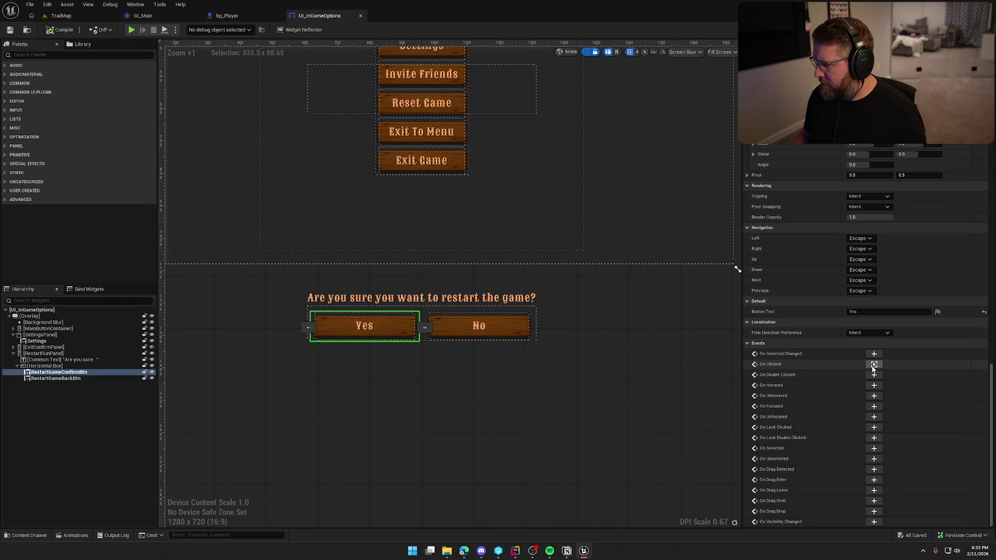
pyautogui.click(873, 365)
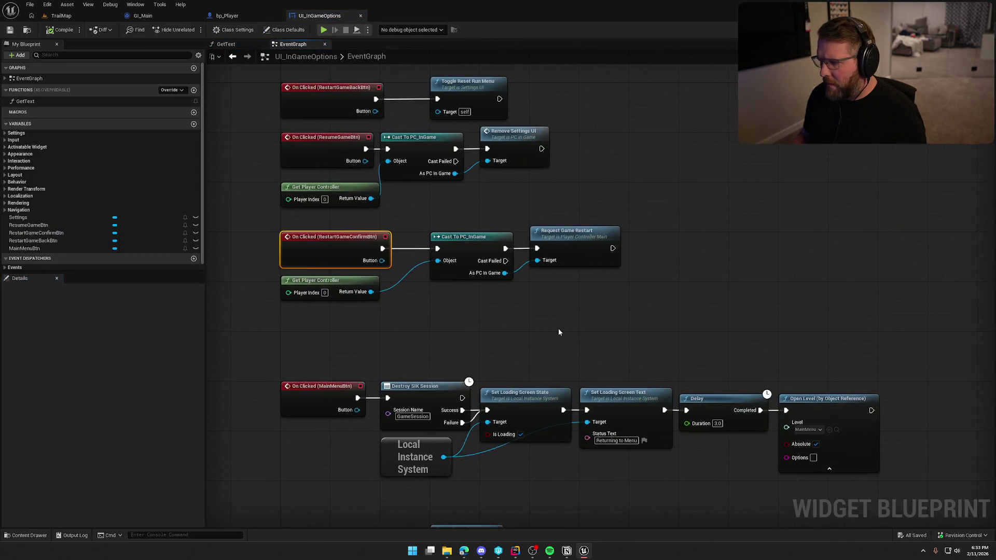
pyautogui.doubleClick(603, 224)
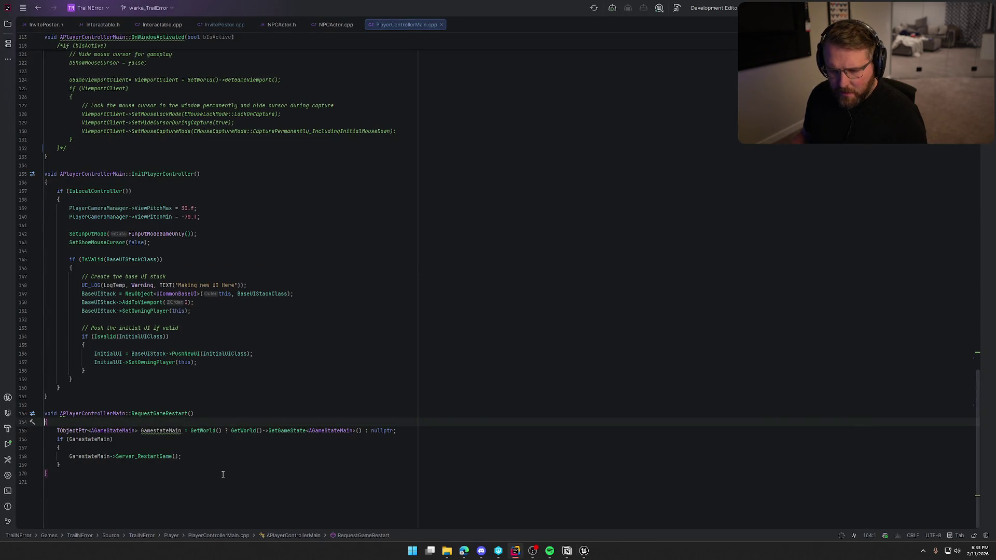
# - In Server_RestartGame_Implementation, change line 126 to this->GetWorld(), then return to bp_Player in Unreal
pyautogui.click(165, 458)
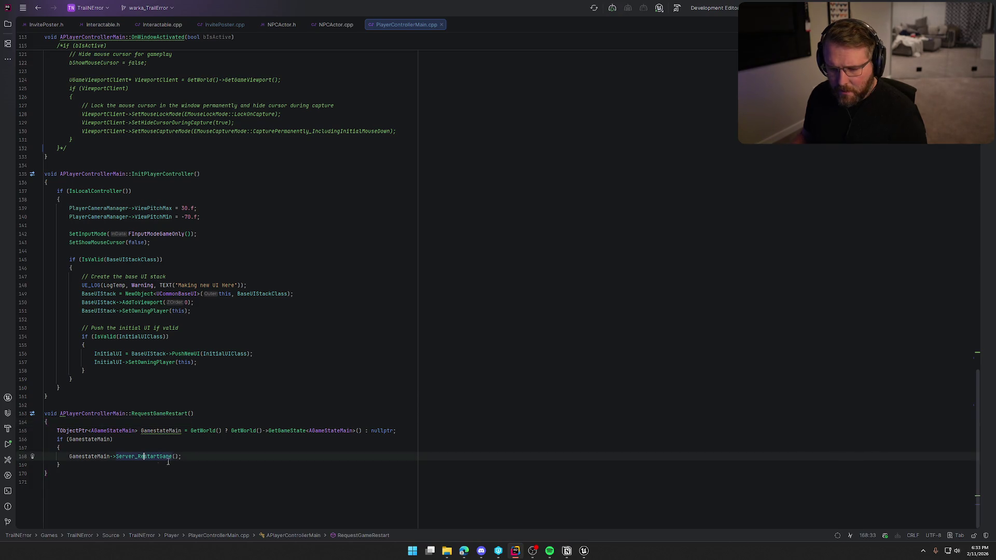
pyautogui.hotkey('ctrl', 'b')
pyautogui.hotkey('ctrl', 'b')
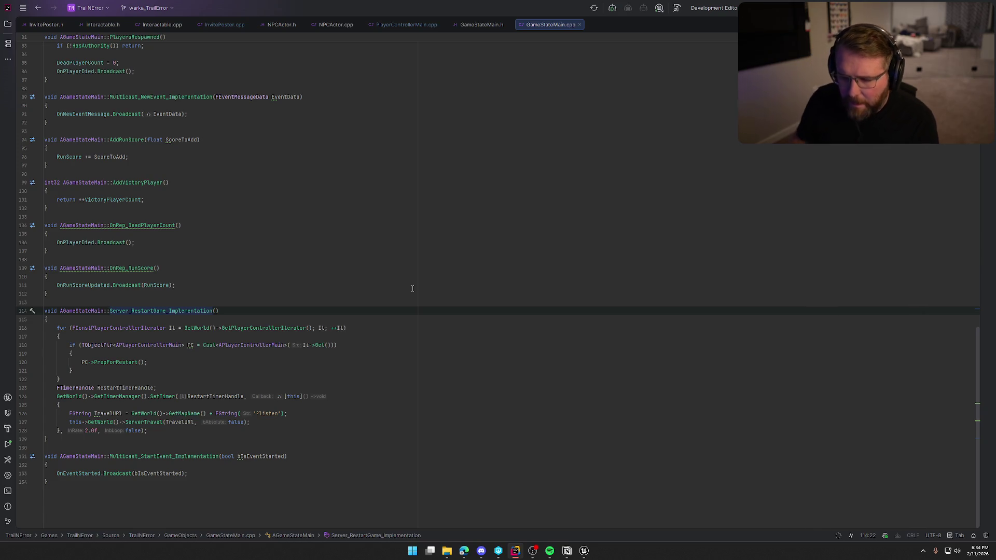
pyautogui.click(131, 413)
pyautogui.write('this->')
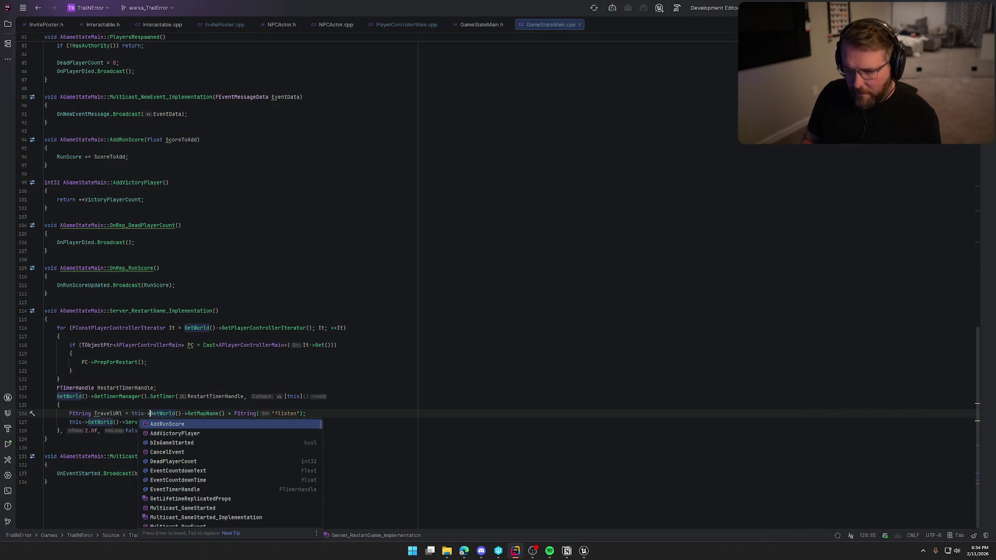
pyautogui.click(400, 383)
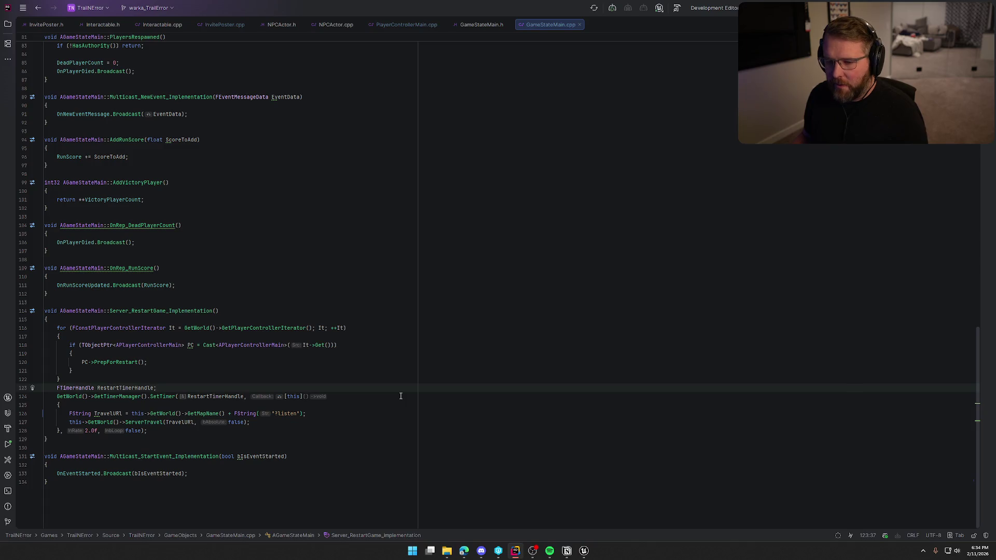
pyautogui.click(585, 552)
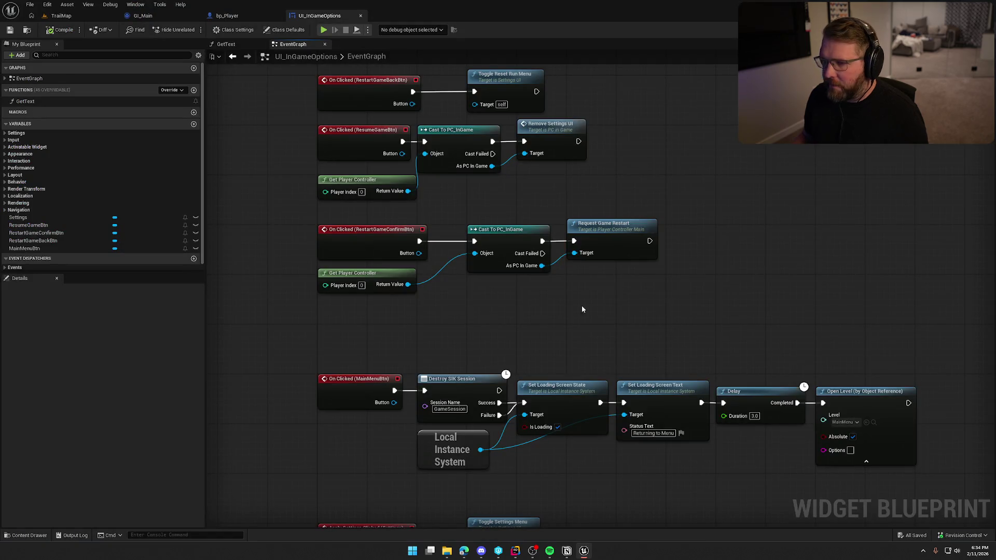
pyautogui.click(226, 16)
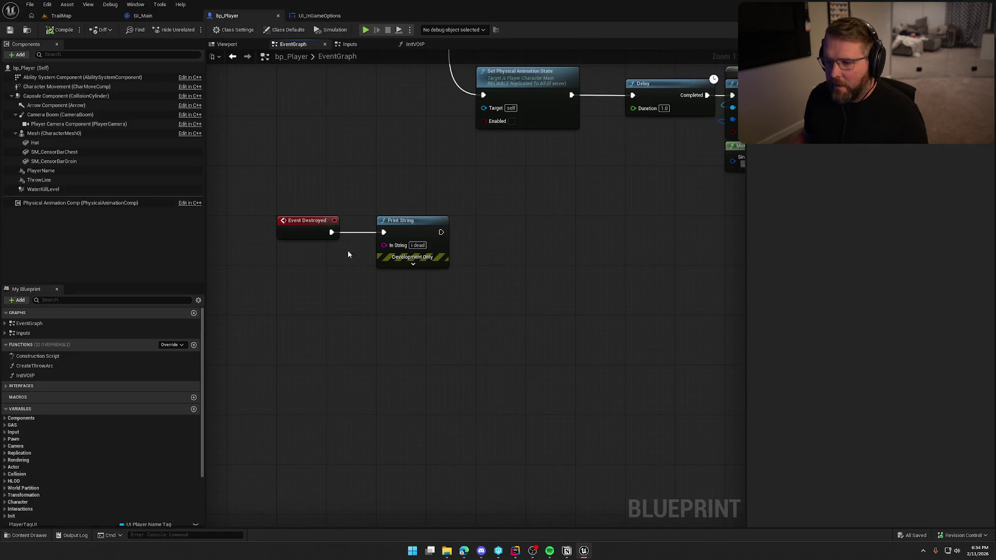
# - Add a validated get of the Voip component and wire Event Destroyed into it
pyautogui.scroll(-3, 34, 485)
pyautogui.click(20, 368)
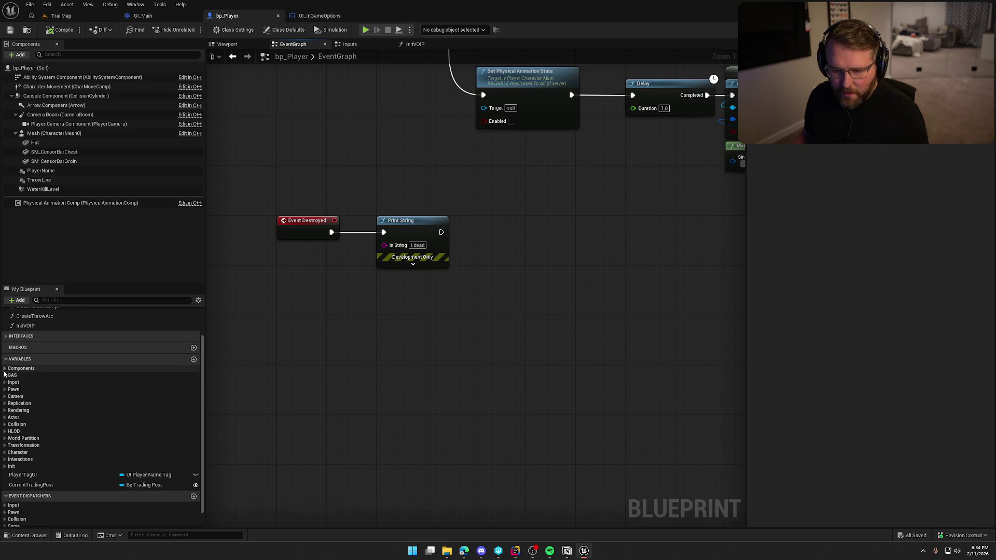
pyautogui.moveTo(26, 421)
pyautogui.mouseDown()
pyautogui.moveTo(319, 296)
pyautogui.moveTo(332, 305)
pyautogui.moveTo(331, 231)
pyautogui.mouseUp()
pyautogui.rightClick(335, 306)
pyautogui.click(363, 501)
pyautogui.moveTo(416, 223); pyautogui.dragTo(461, 432)
# - Move Print String below and browse Voip's VOIPTalker actions without adding a node
pyautogui.moveTo(357, 310); pyautogui.dragTo(413, 229)
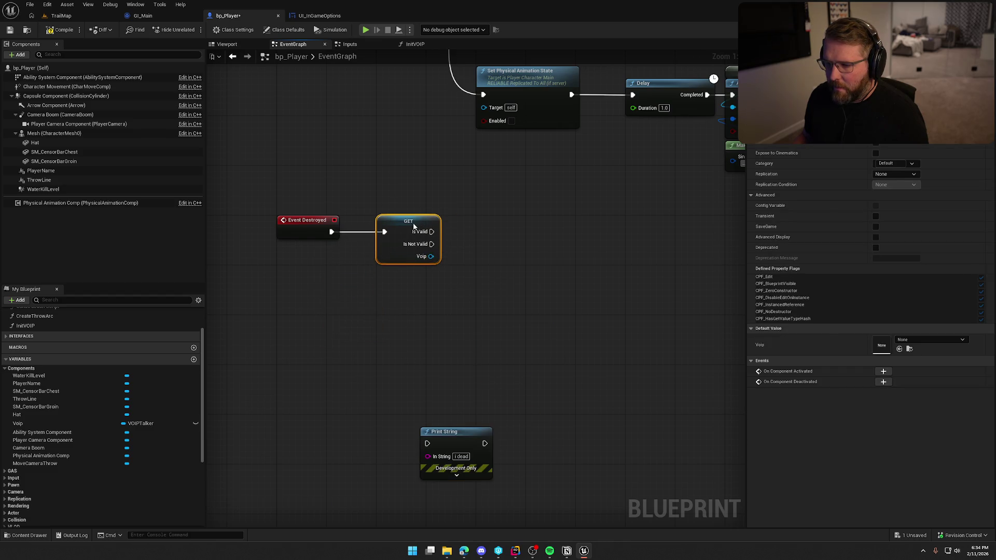
pyautogui.click(331, 312)
pyautogui.moveTo(331, 311); pyautogui.dragTo(378, 309)
pyautogui.moveTo(420, 246); pyautogui.dragTo(442, 257)
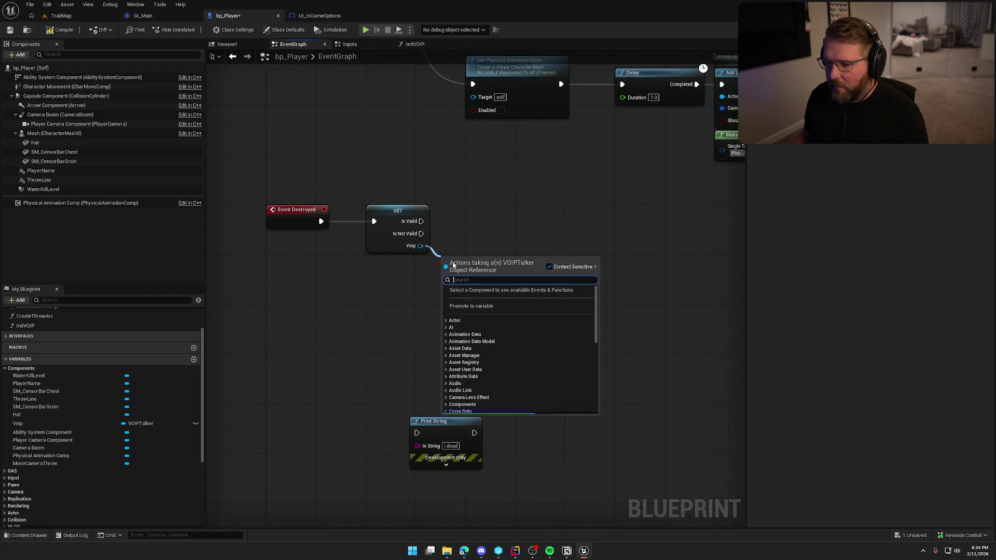
pyautogui.click(404, 408)
pyautogui.moveTo(433, 421); pyautogui.dragTo(359, 297)
pyautogui.moveTo(421, 246)
pyautogui.mouseDown()
pyautogui.moveTo(441, 257)
pyautogui.moveTo(428, 390)
pyautogui.mouseUp()
pyautogui.click(459, 222)
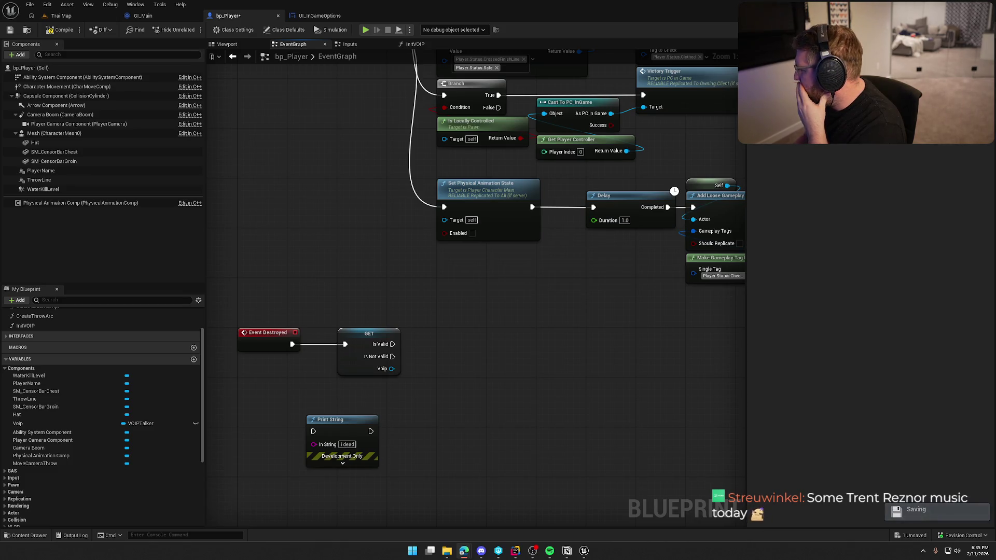
pyautogui.hotkey('alt', 'Tab')
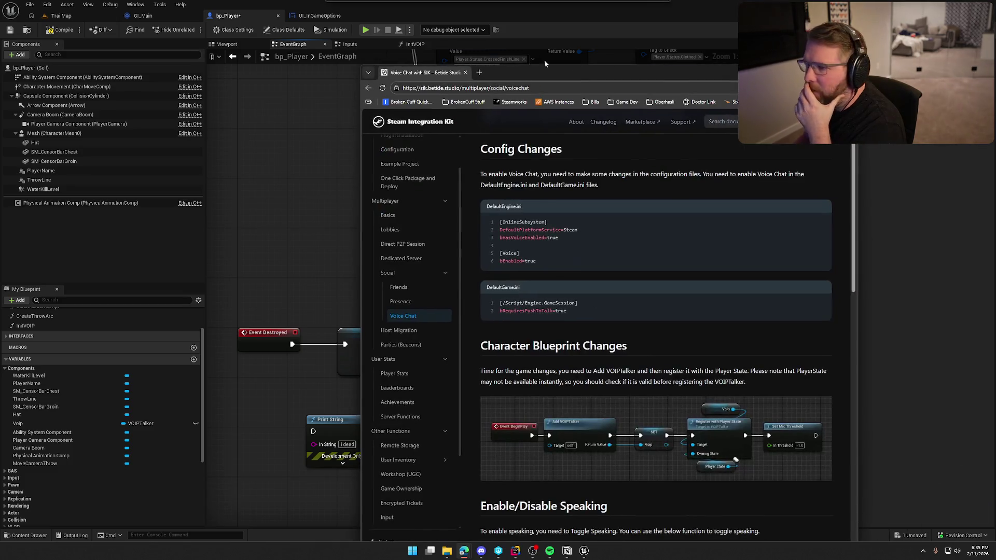
# - Maximize the docs and scroll the Voice Chat page to Positional Voice Chat and Self Listening Test
pyautogui.doubleClick(589, 75)
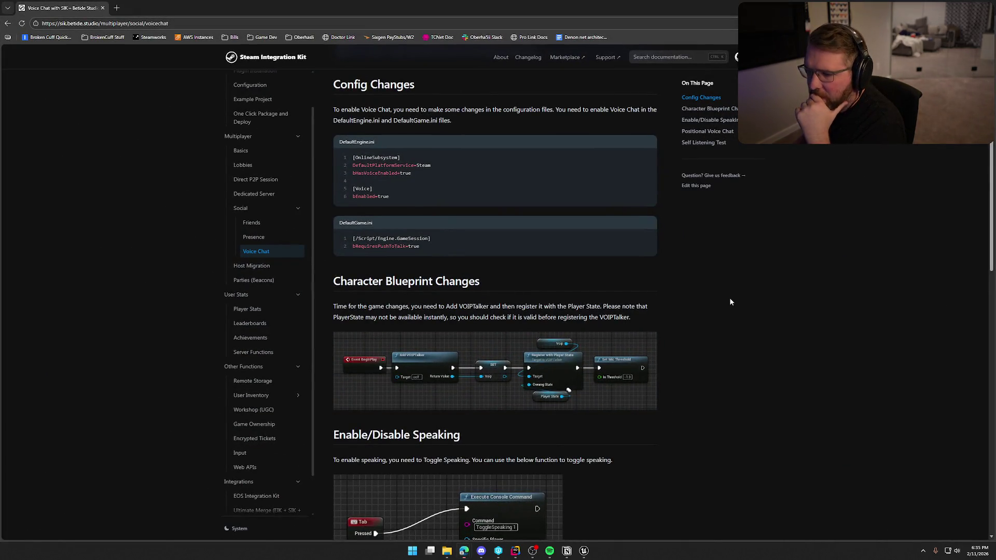
pyautogui.scroll(-2, 707, 337)
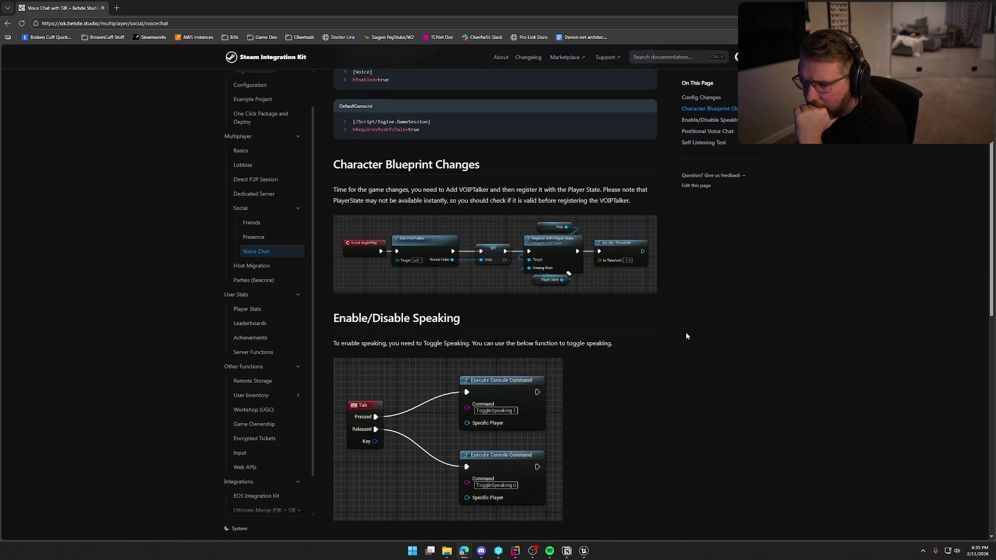
pyautogui.scroll(-7, 656, 350)
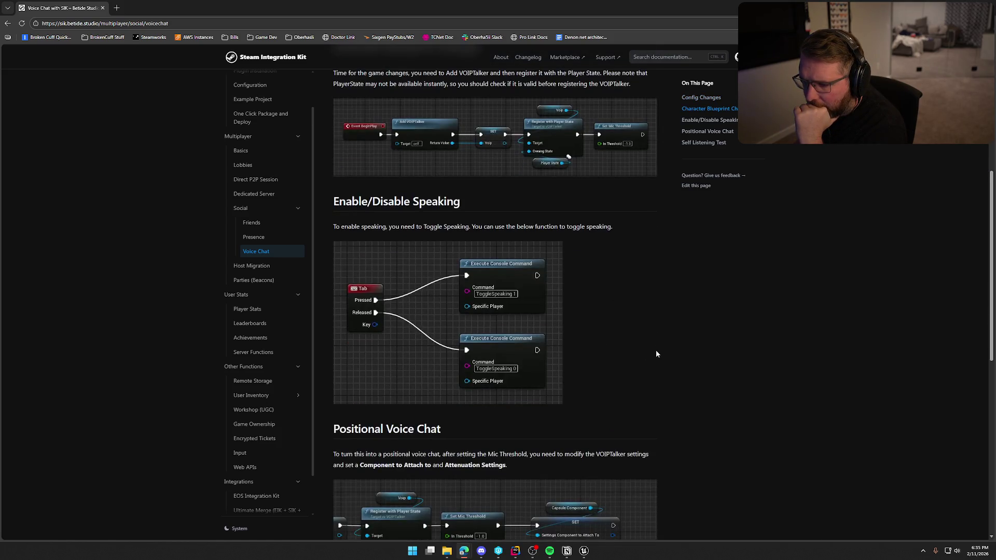
pyautogui.scroll(-1, 717, 350)
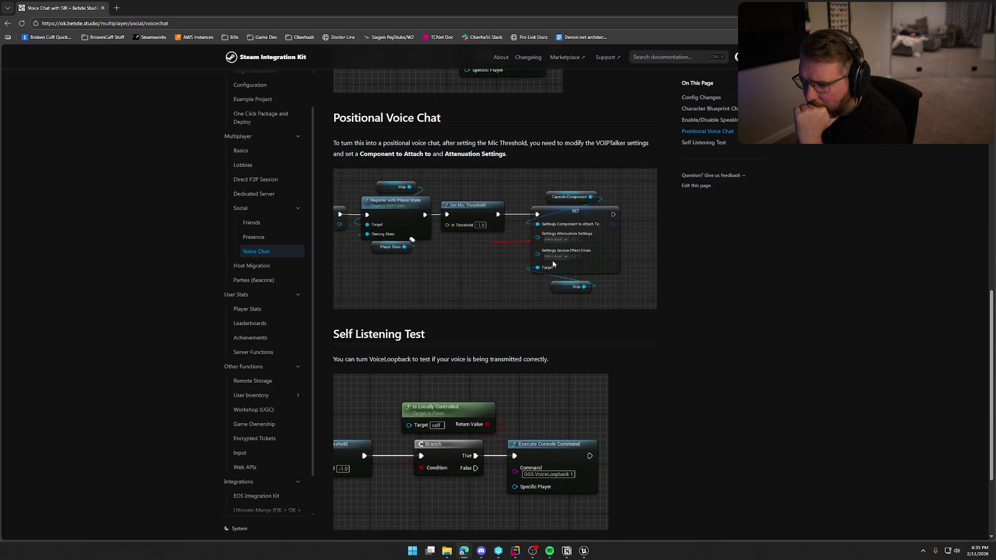
pyautogui.scroll(-2, 658, 339)
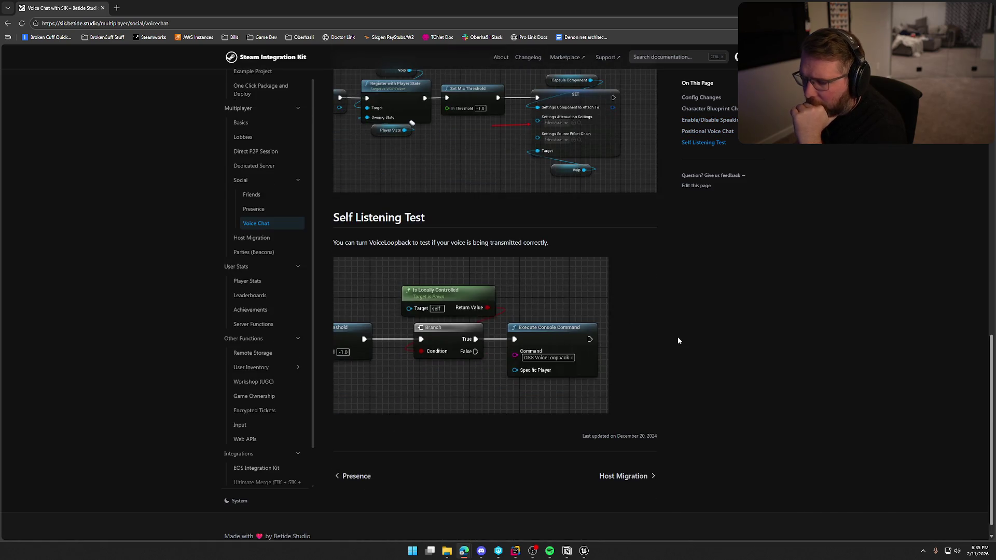
pyautogui.scroll(-1, 678, 339)
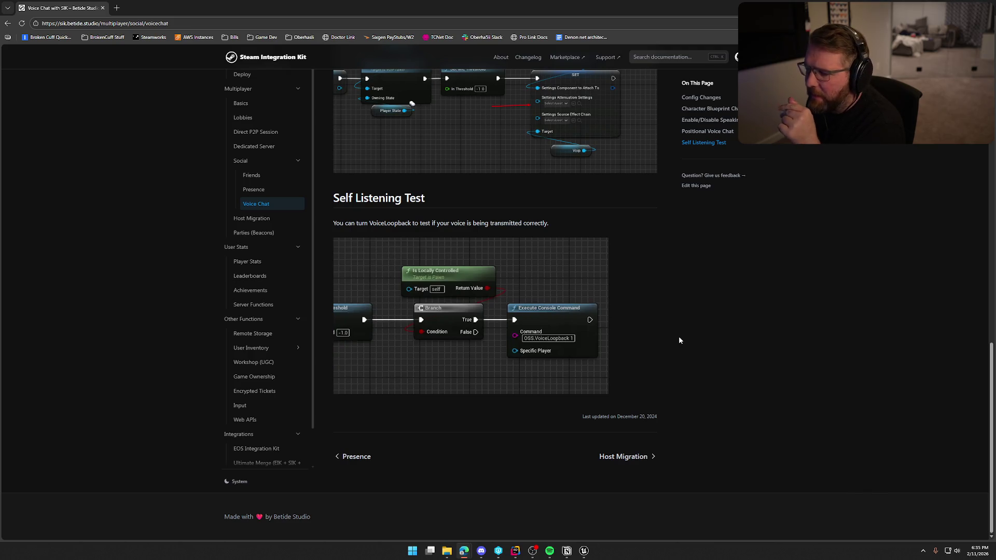
pyautogui.scroll(3, 679, 340)
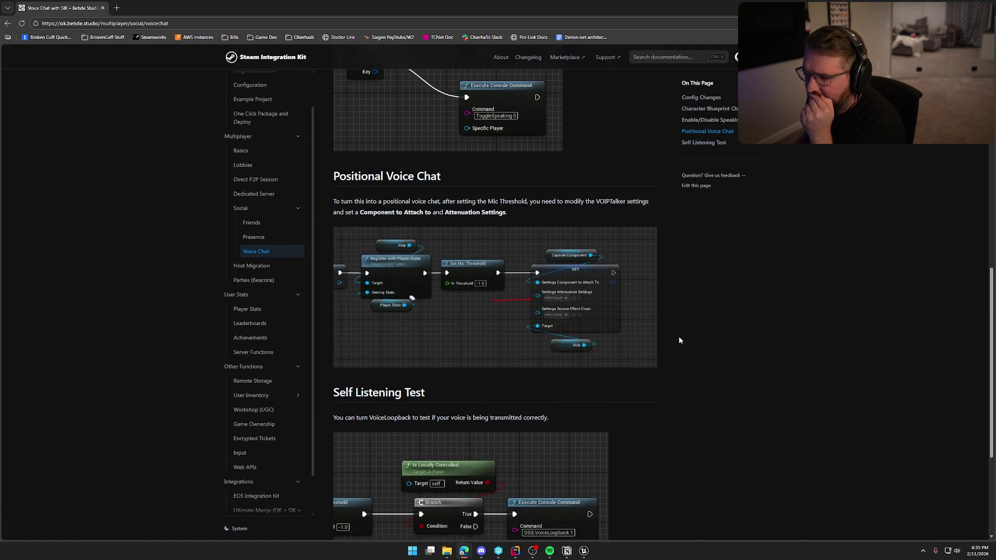
pyautogui.hotkey('alt', 'Tab')
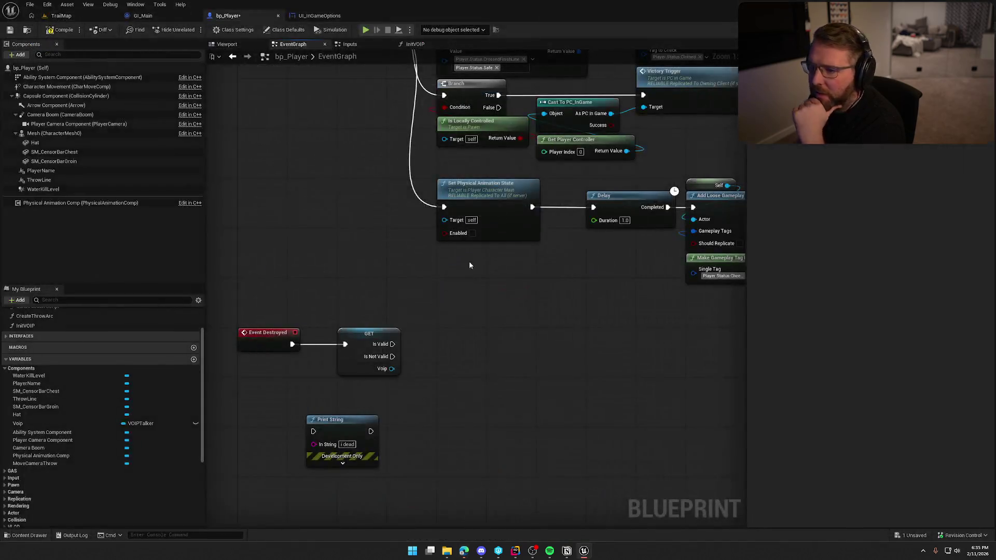
# - Delete the Print String node and search Voip's actions for 'register' and 'voice' without adding any
pyautogui.click(432, 317)
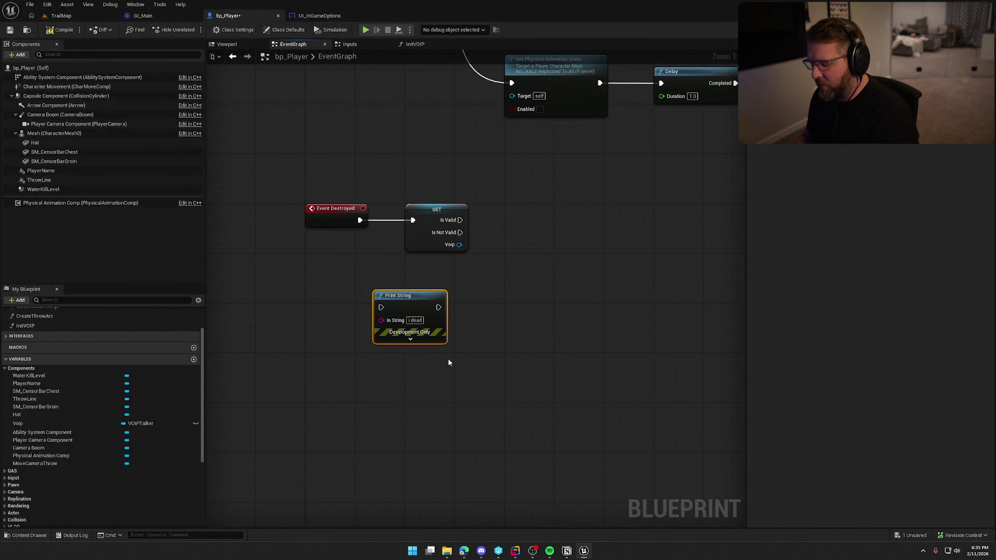
pyautogui.press('Delete')
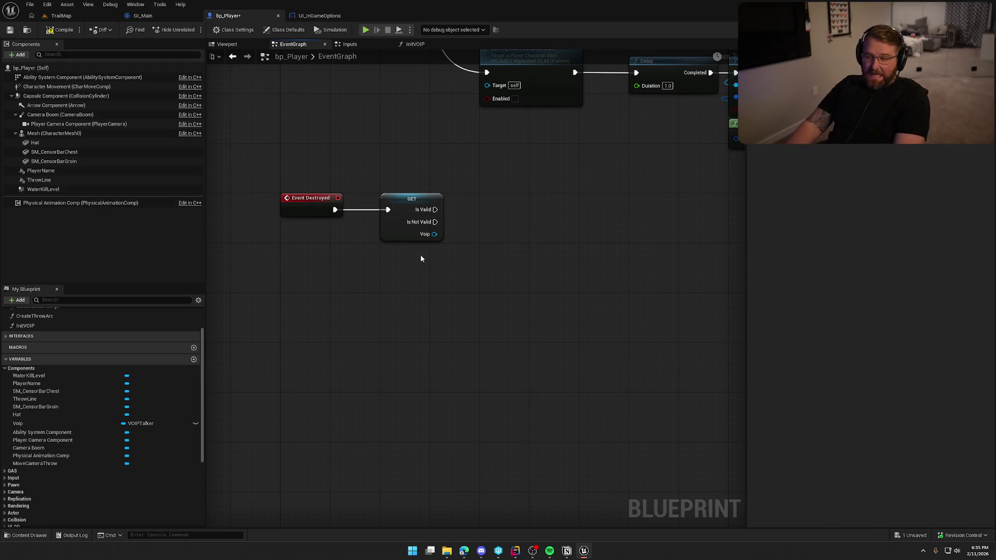
pyautogui.moveTo(439, 236)
pyautogui.mouseDown()
pyautogui.moveTo(489, 243)
pyautogui.moveTo(453, 244)
pyautogui.moveTo(472, 241)
pyautogui.mouseUp()
pyautogui.click(473, 252)
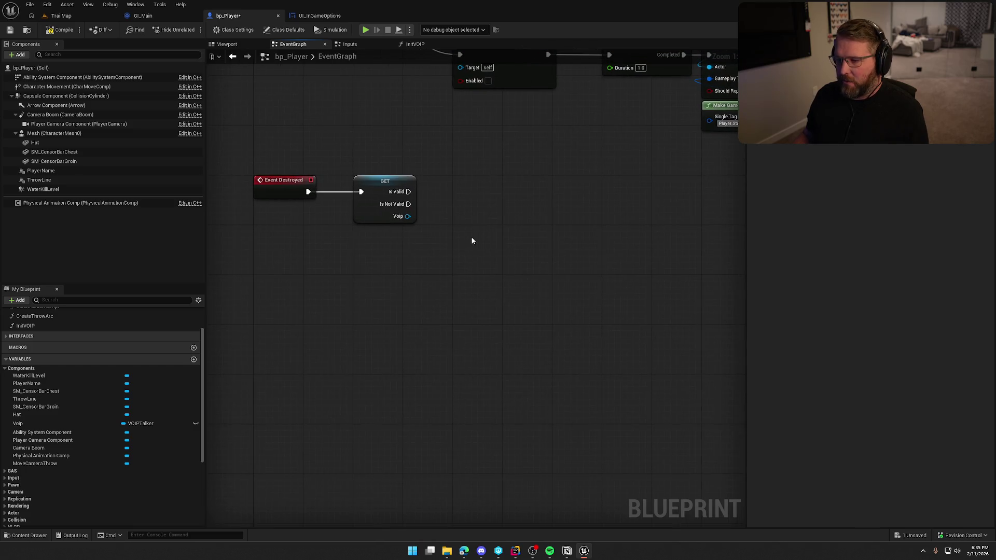
pyautogui.moveTo(408, 218); pyautogui.dragTo(452, 241)
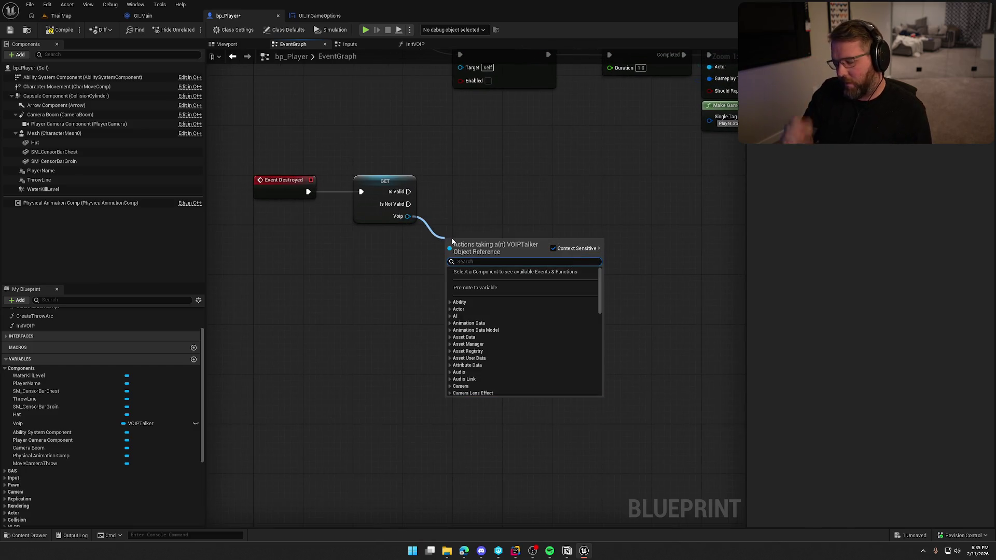
pyautogui.write('r')
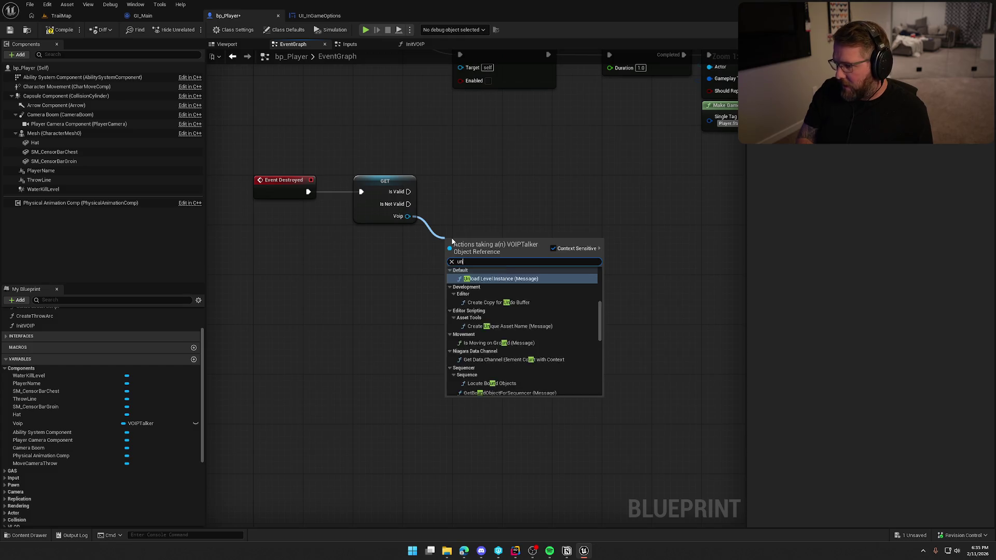
pyautogui.write('egister')
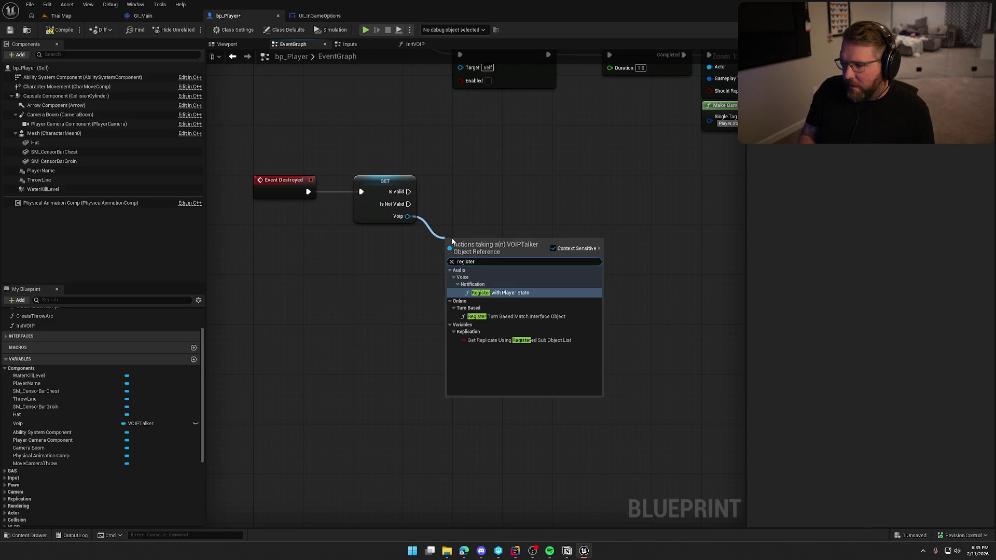
pyautogui.hotkey('ctrl', 'a')
pyautogui.press('BackSpace')
pyautogui.write('voice')
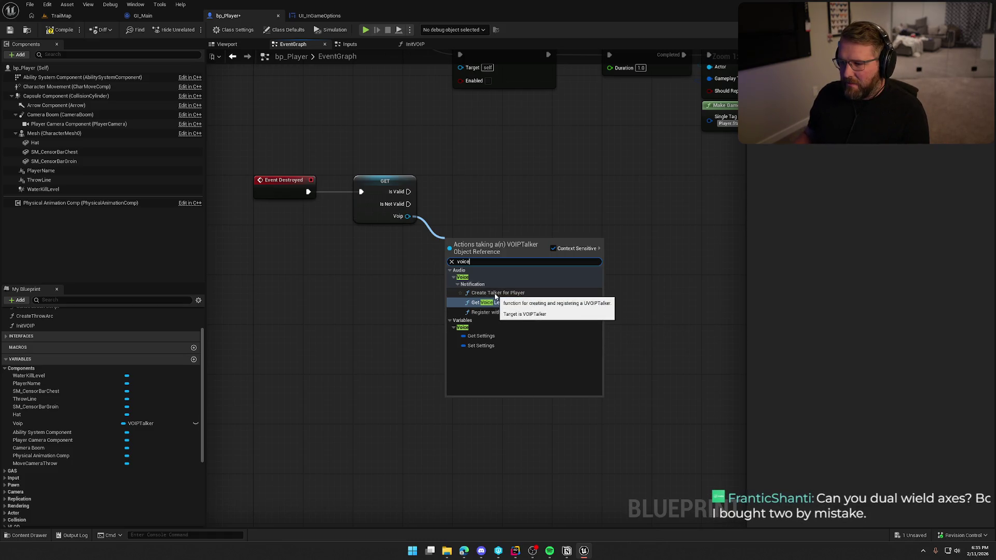
pyautogui.click(514, 208)
# - Inspect the Add VOIPTalker and SET nodes in InitVOIP, then return to the EventGraph
pyautogui.click(415, 44)
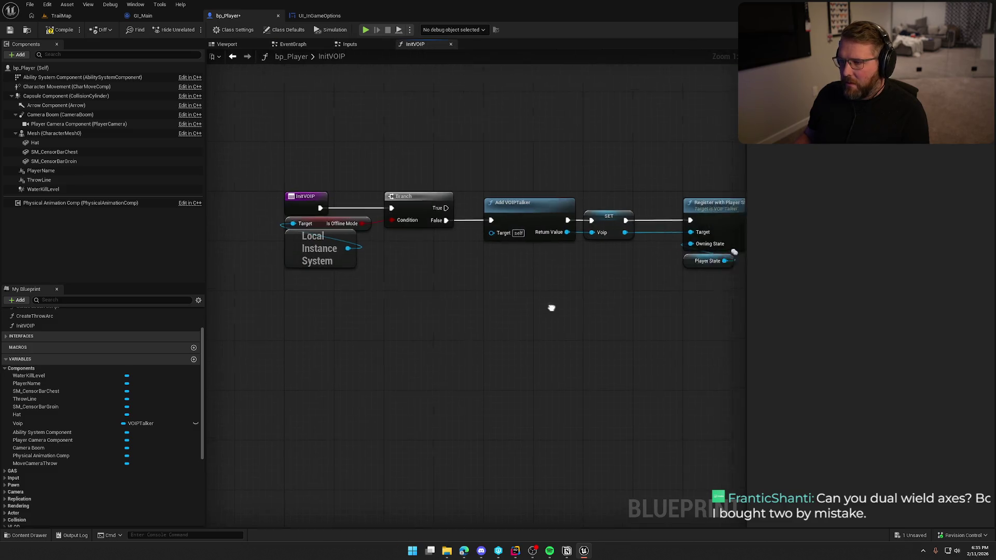
pyautogui.moveTo(633, 282)
pyautogui.mouseDown()
pyautogui.moveTo(534, 349)
pyautogui.moveTo(337, 337)
pyautogui.moveTo(463, 325)
pyautogui.moveTo(452, 278)
pyautogui.moveTo(468, 240)
pyautogui.mouseUp()
pyautogui.moveTo(356, 138); pyautogui.dragTo(475, 231)
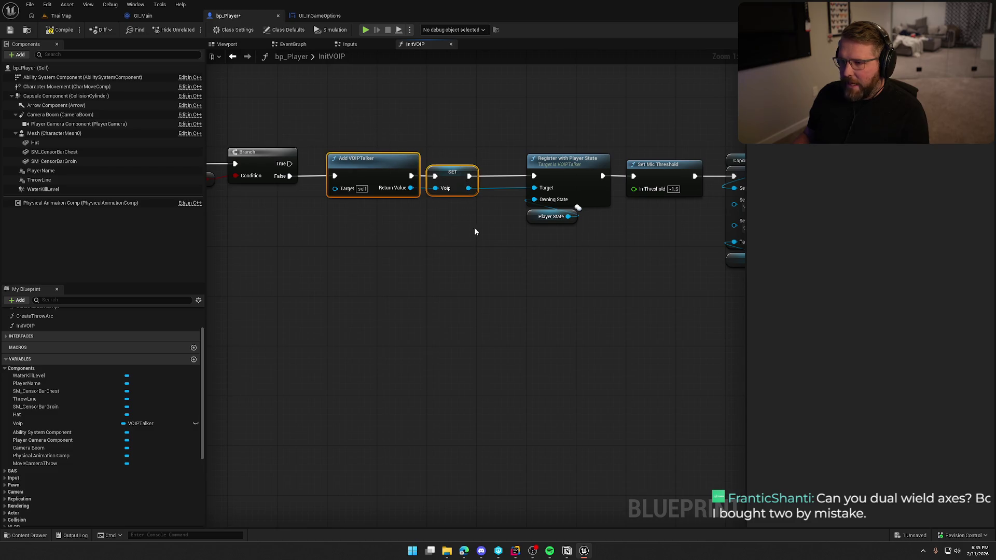
pyautogui.click(289, 44)
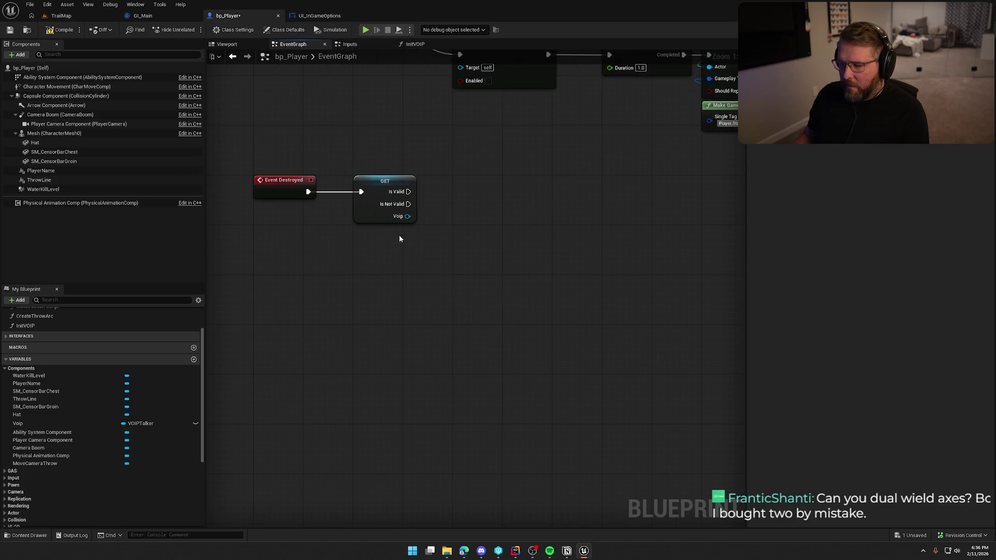
pyautogui.moveTo(407, 217); pyautogui.dragTo(435, 236)
pyautogui.write('voice')
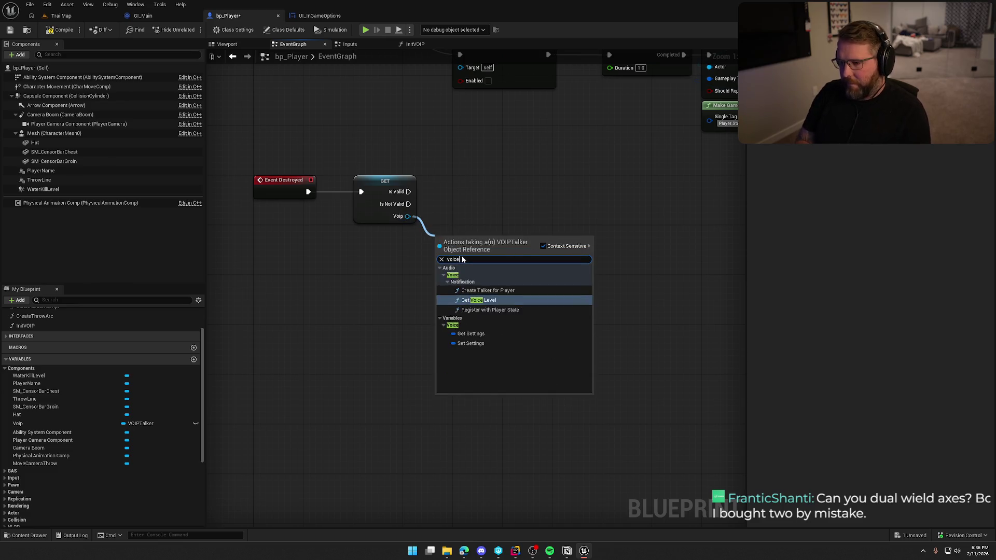
pyautogui.click(512, 292)
pyautogui.moveTo(474, 249)
pyautogui.mouseDown()
pyautogui.moveTo(499, 196)
pyautogui.moveTo(486, 195)
pyautogui.mouseUp()
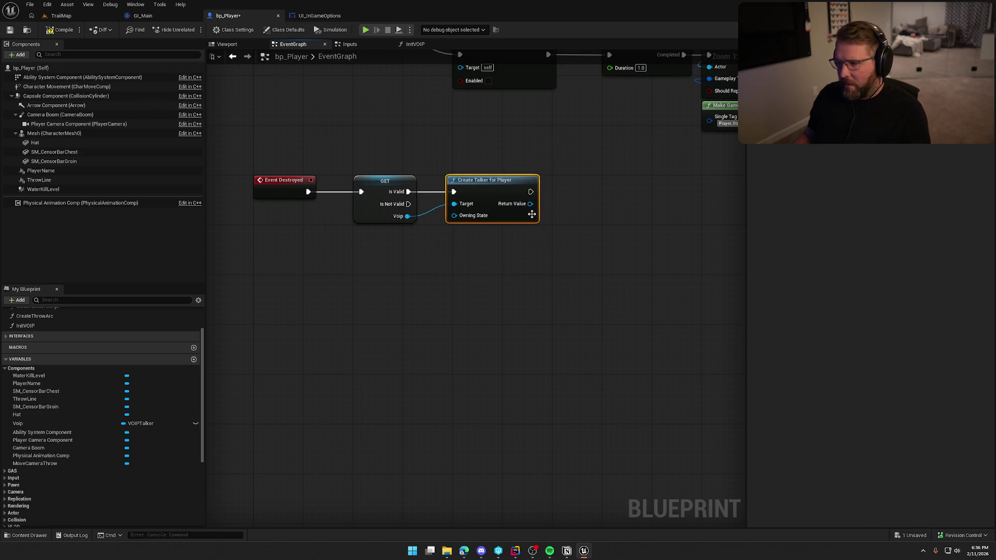
pyautogui.press('Delete')
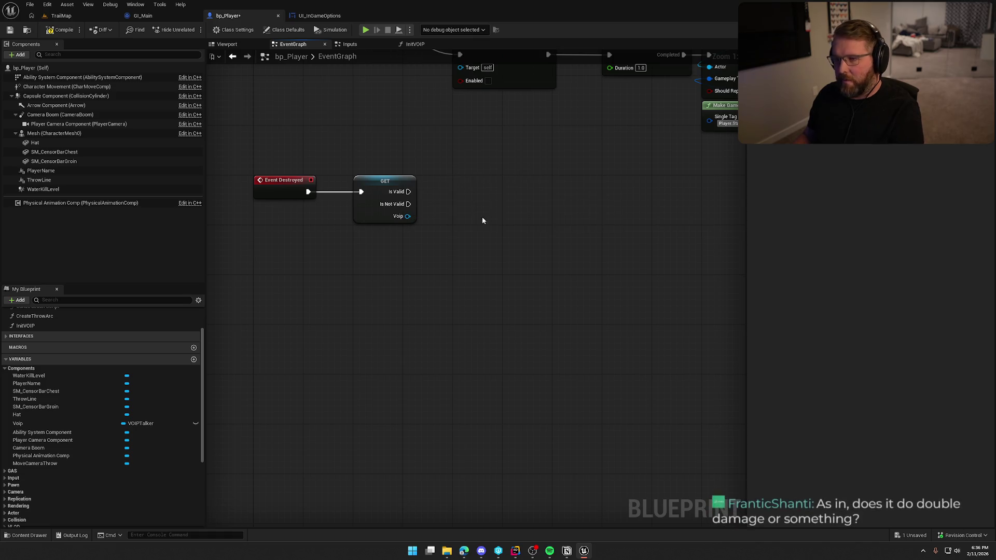
pyautogui.rightClick(510, 258)
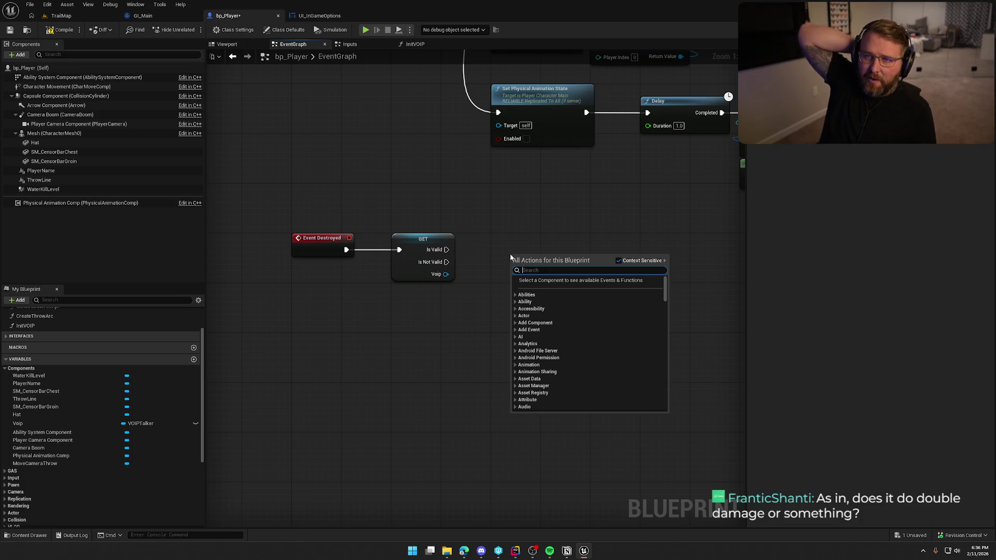
pyautogui.click(497, 249)
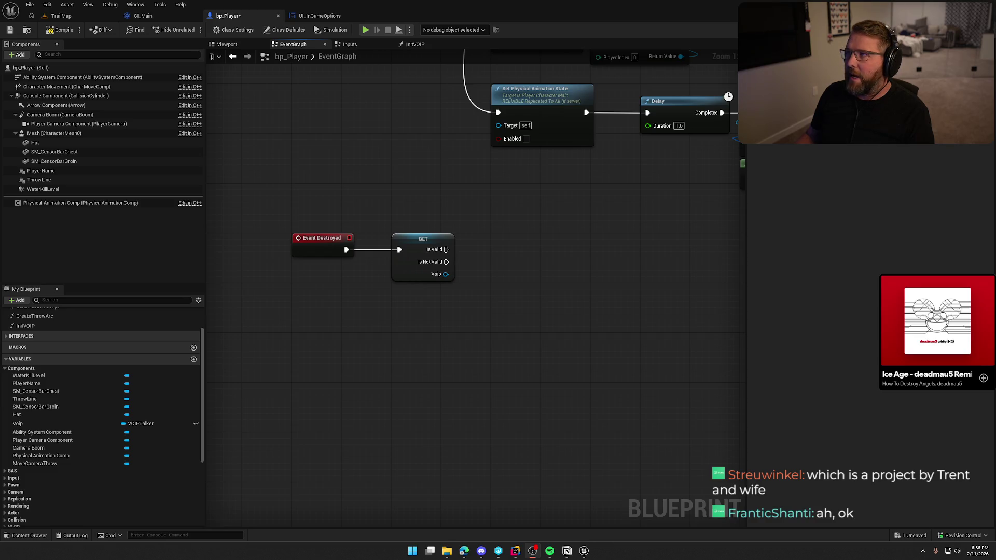
pyautogui.scroll(-2, 569, 395)
pyautogui.scroll(1, 469, 293)
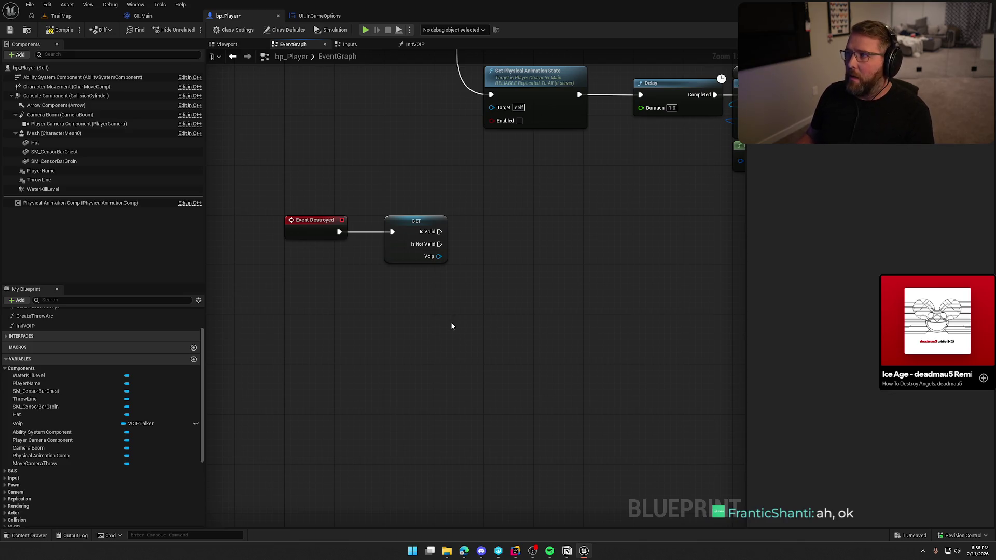
pyautogui.moveTo(439, 257); pyautogui.dragTo(493, 271)
pyautogui.write('destr')
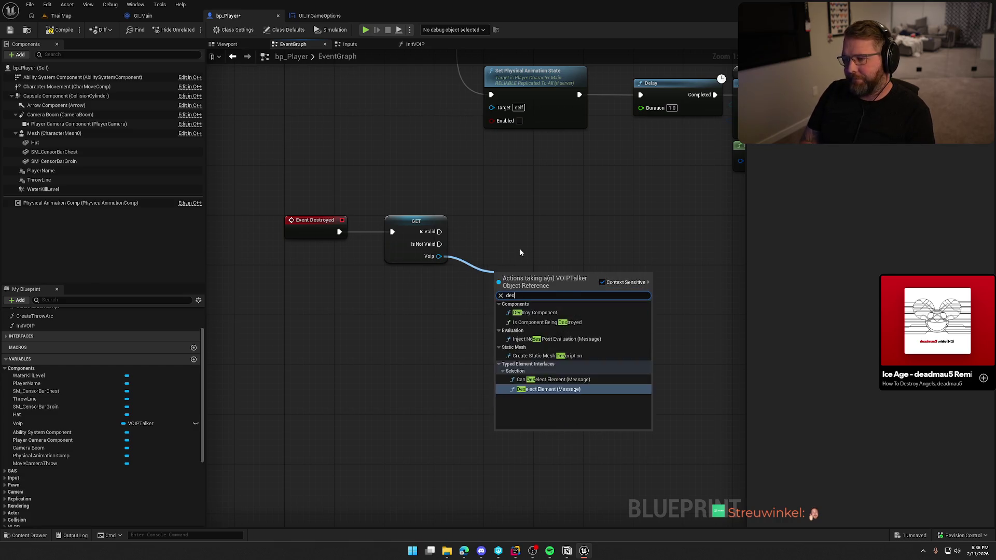
# - Add Destroy Component on the validated Voip and arrange it beside the GET node
pyautogui.press('Return')
pyautogui.moveTo(538, 280); pyautogui.dragTo(534, 227)
pyautogui.moveTo(532, 313)
pyautogui.mouseDown()
pyautogui.moveTo(447, 329)
pyautogui.moveTo(455, 311)
pyautogui.mouseUp()
pyautogui.moveTo(373, 223); pyautogui.dragTo(542, 340)
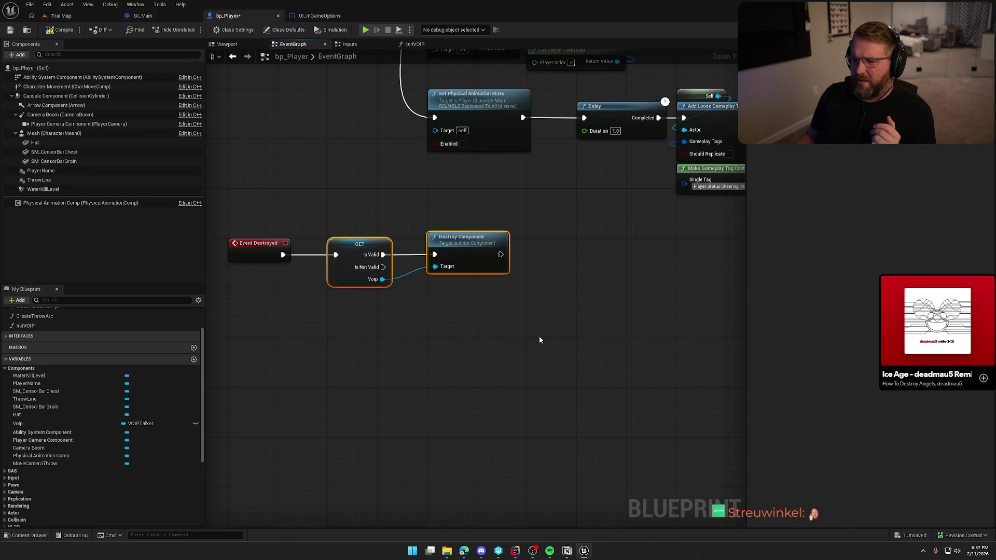
pyautogui.moveTo(330, 220)
pyautogui.mouseDown()
pyautogui.moveTo(555, 338)
pyautogui.moveTo(537, 340)
pyautogui.mouseUp()
pyautogui.click(405, 306)
# - Browse Voip's 'voi' actions without adding any, then review the Event Destroyed chain
pyautogui.moveTo(367, 273); pyautogui.dragTo(436, 307)
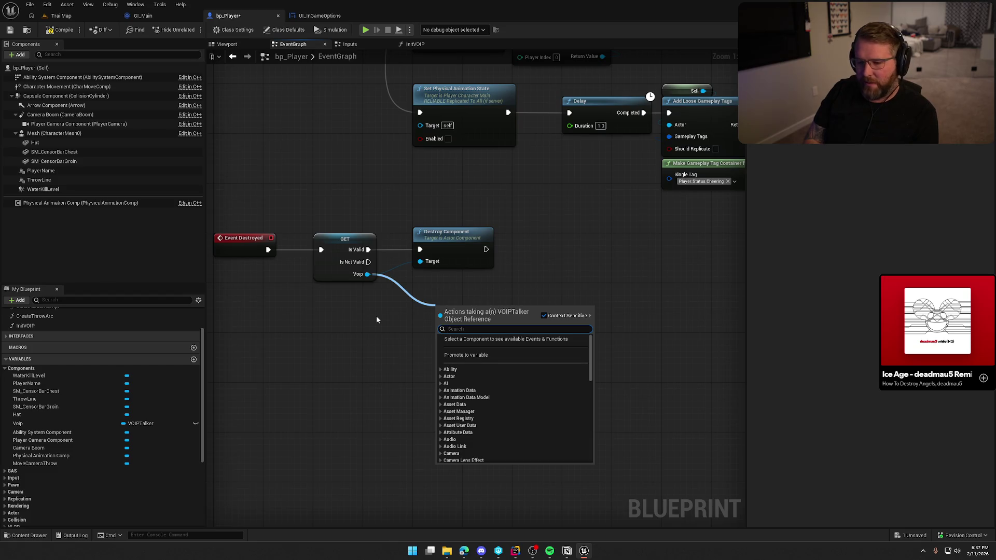
pyautogui.write('voi')
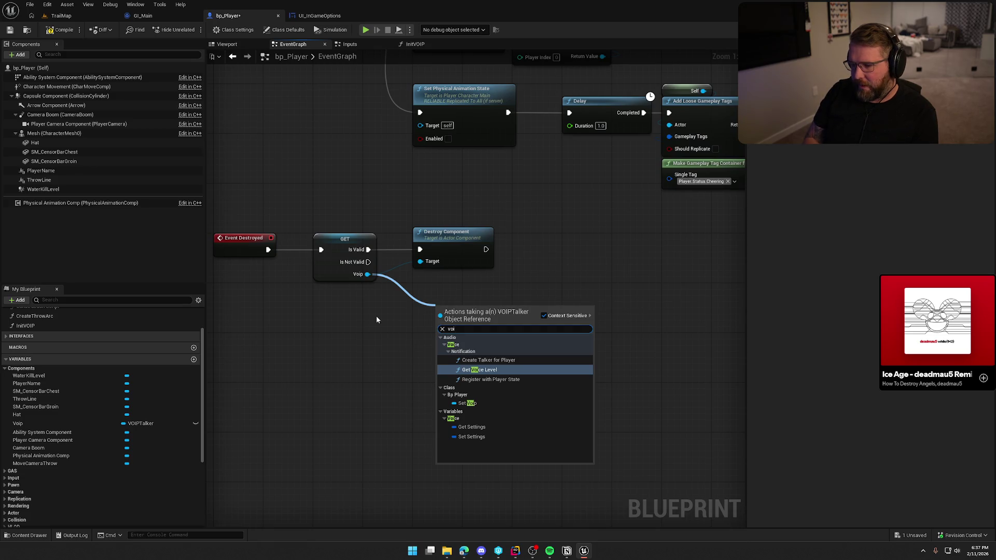
pyautogui.press('Down')
pyautogui.press('Up')
pyautogui.press('Up')
pyautogui.press('Down')
pyautogui.press('Down')
pyautogui.press('Up')
pyautogui.press('Up')
pyautogui.press('Escape')
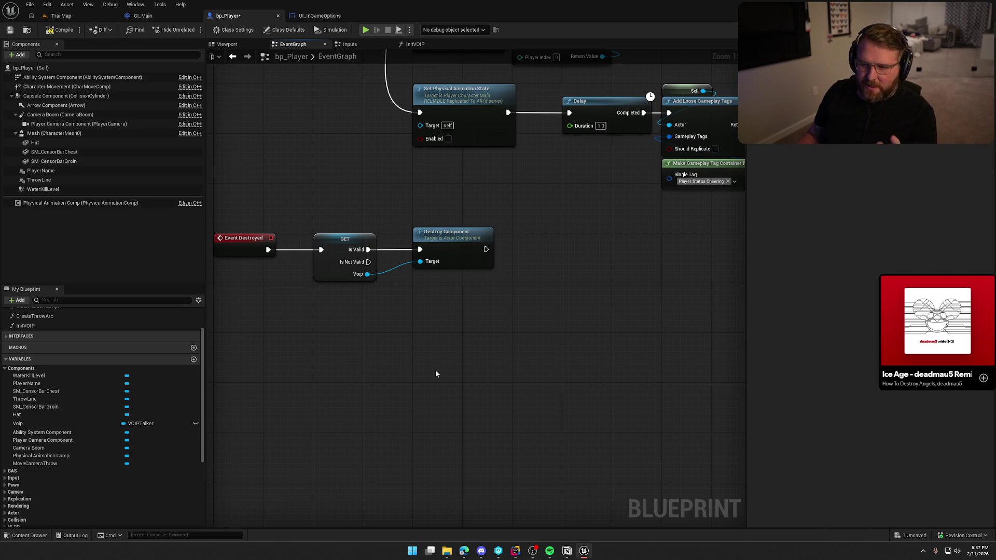
pyautogui.moveTo(236, 196); pyautogui.dragTo(519, 333)
pyautogui.click(519, 333)
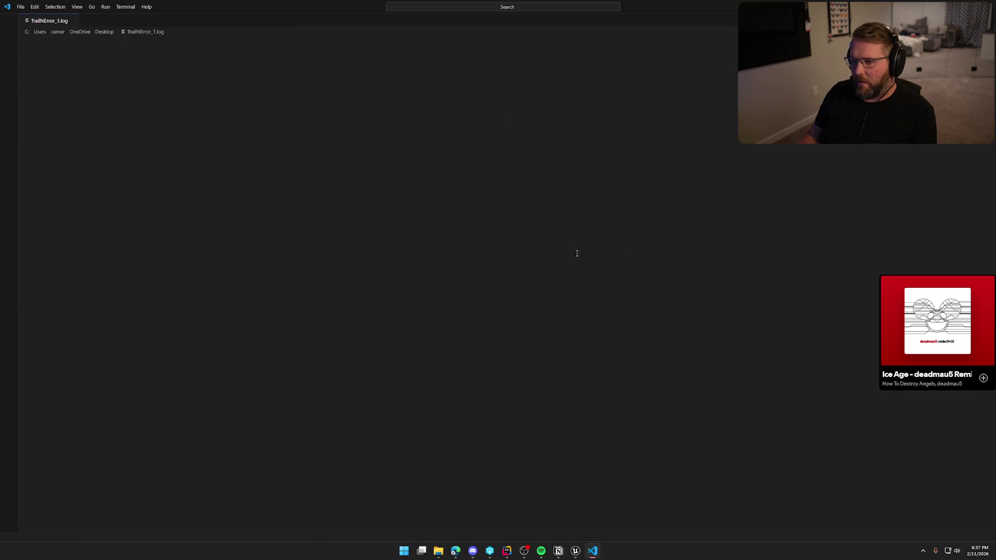
# - Jump to the end of TrailNError_1.log and highlight the VoipListenerSynthComponent ensure error and stack lines
pyautogui.hotkey('ctrl', 'End')
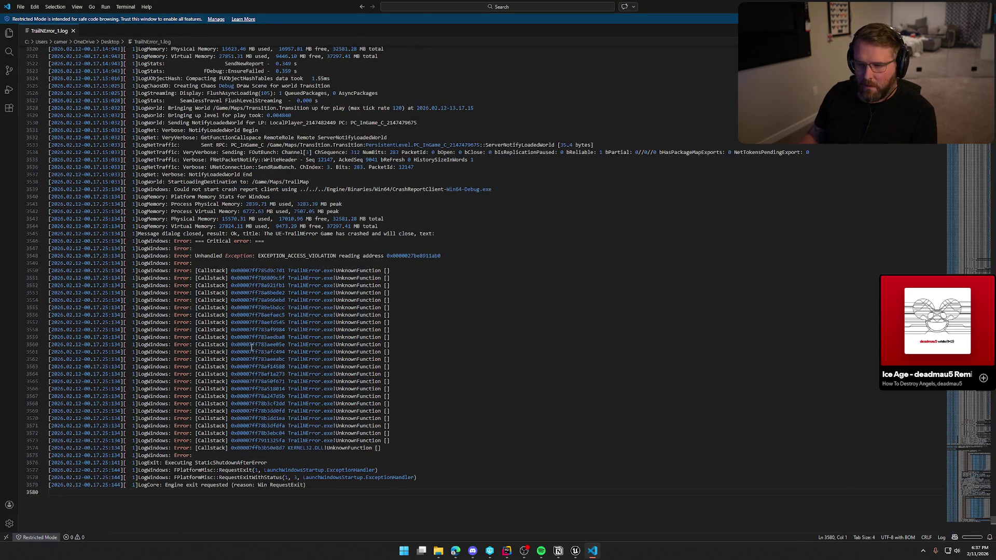
pyautogui.scroll(3, 232, 288)
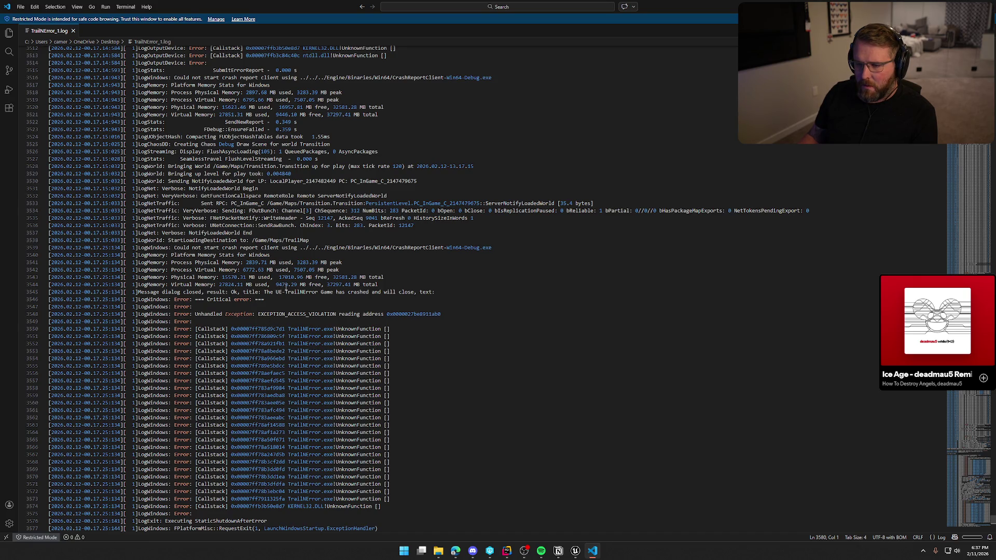
pyautogui.scroll(2, 293, 286)
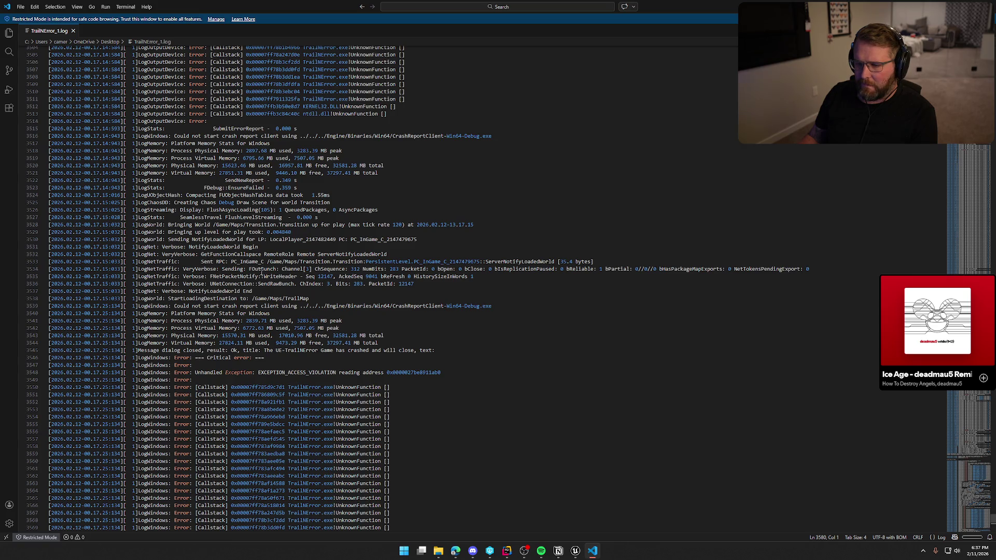
pyautogui.scroll(10, 251, 292)
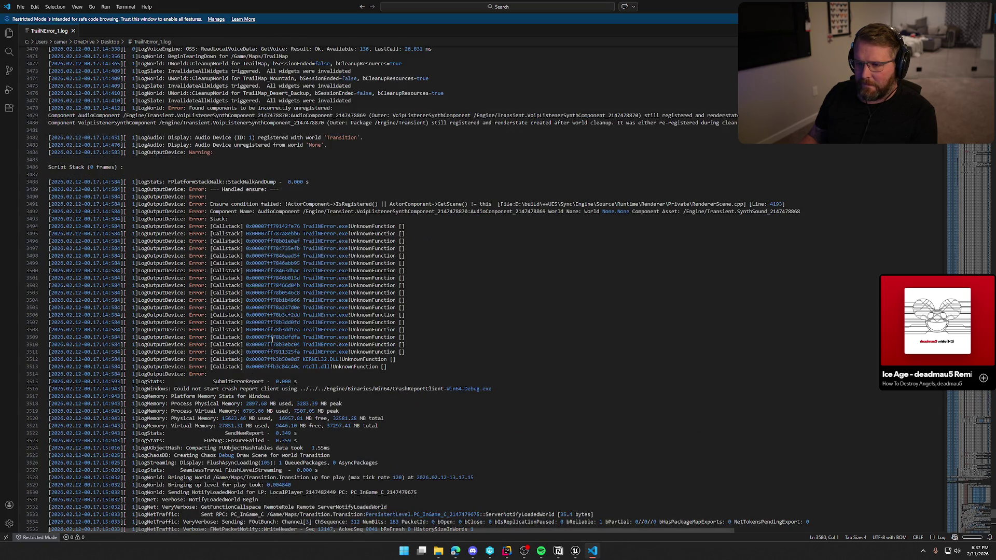
pyautogui.moveTo(258, 212); pyautogui.dragTo(406, 234)
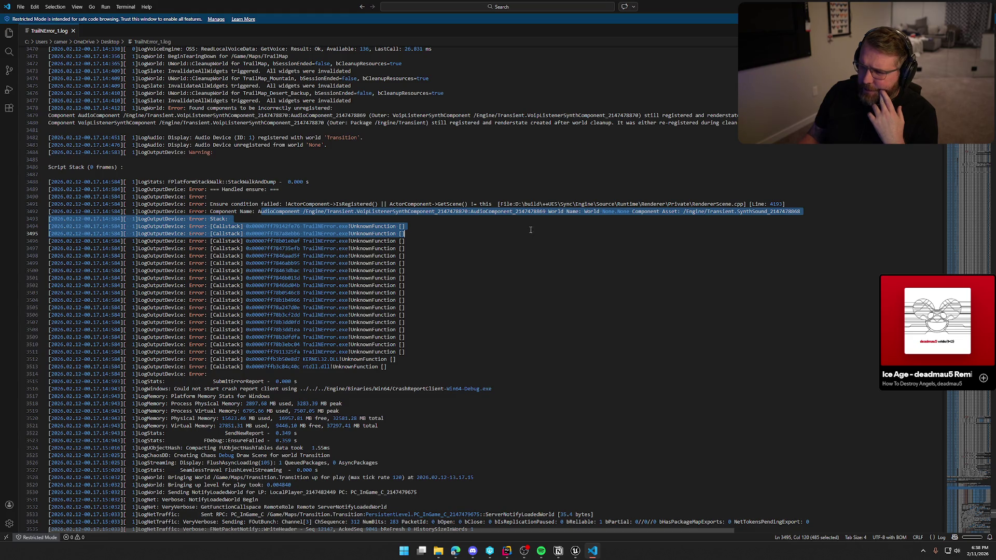
# - Highlight the failed ensure condition text in the crash log
pyautogui.click(217, 207)
pyautogui.moveTo(285, 204); pyautogui.dragTo(516, 212)
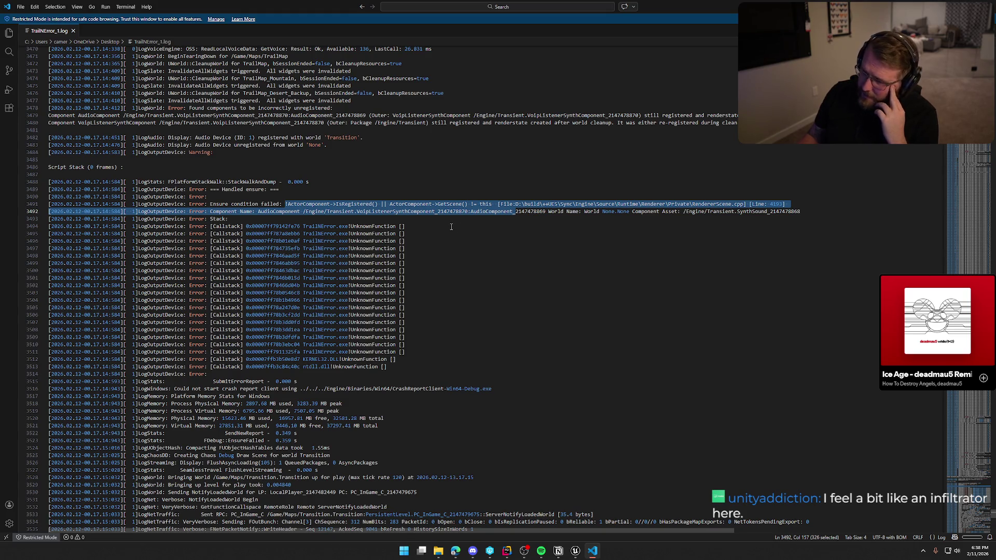
pyautogui.click(428, 222)
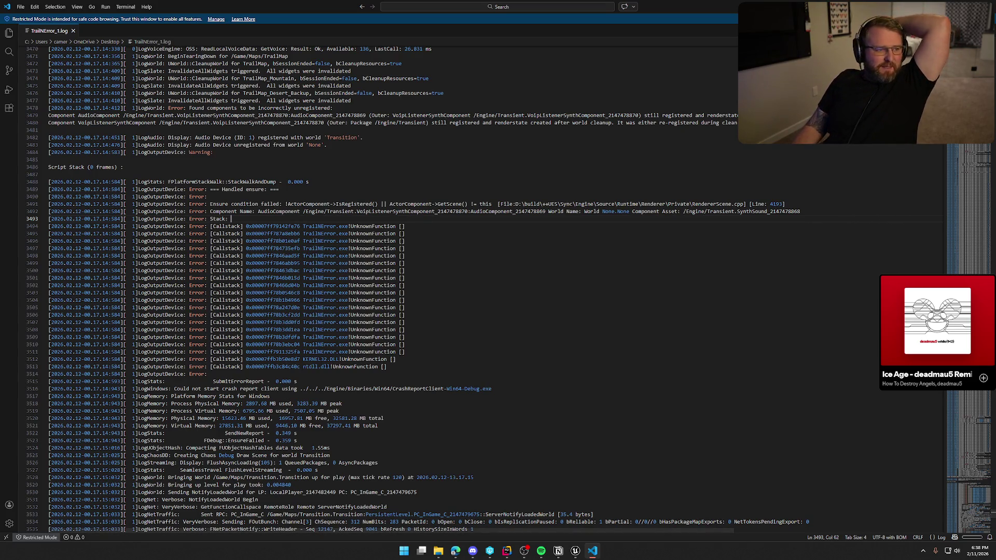
pyautogui.hotkey('alt', 'Tab')
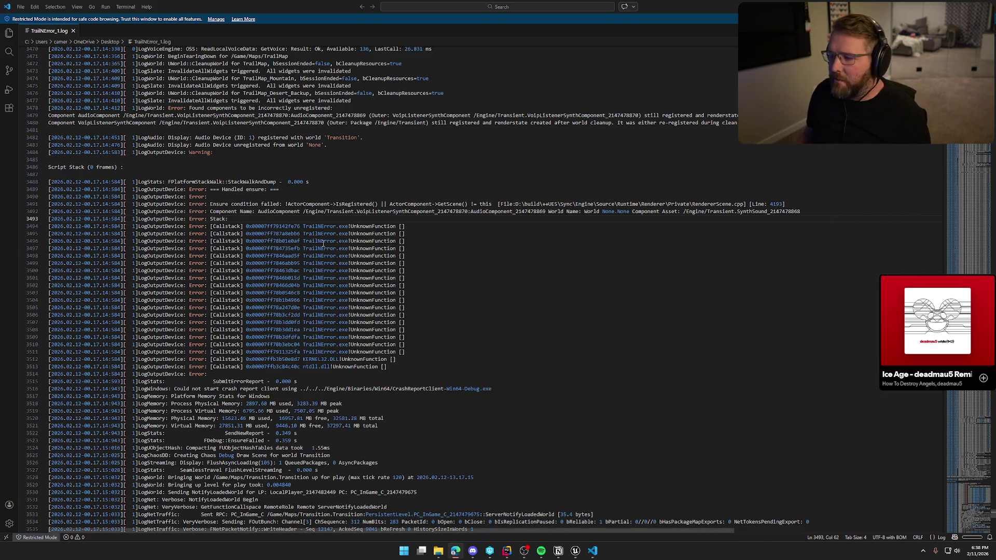
# - Scroll down the log past the PC_InGame network traffic and physical memory lines
pyautogui.click(539, 285)
pyautogui.scroll(-5, 538, 286)
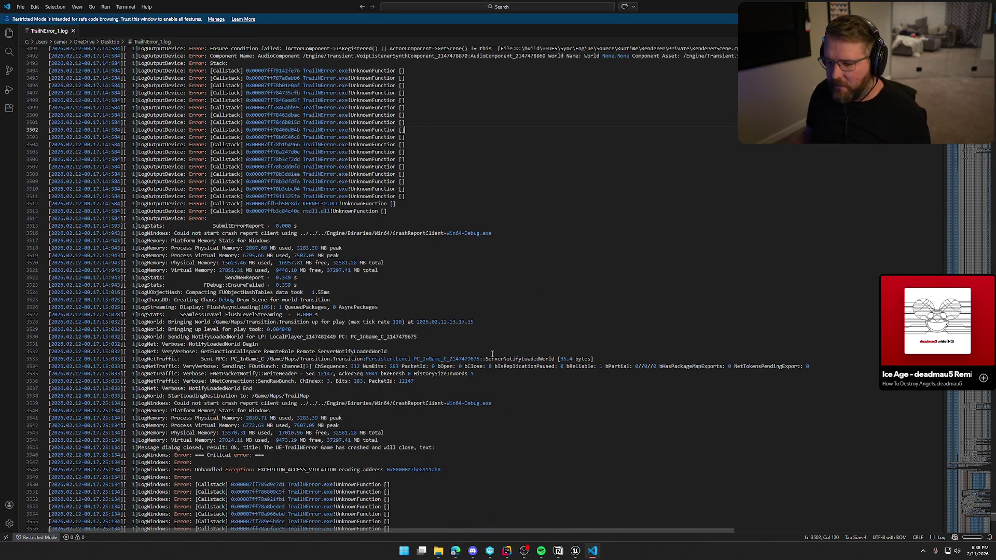
pyautogui.scroll(-3, 538, 286)
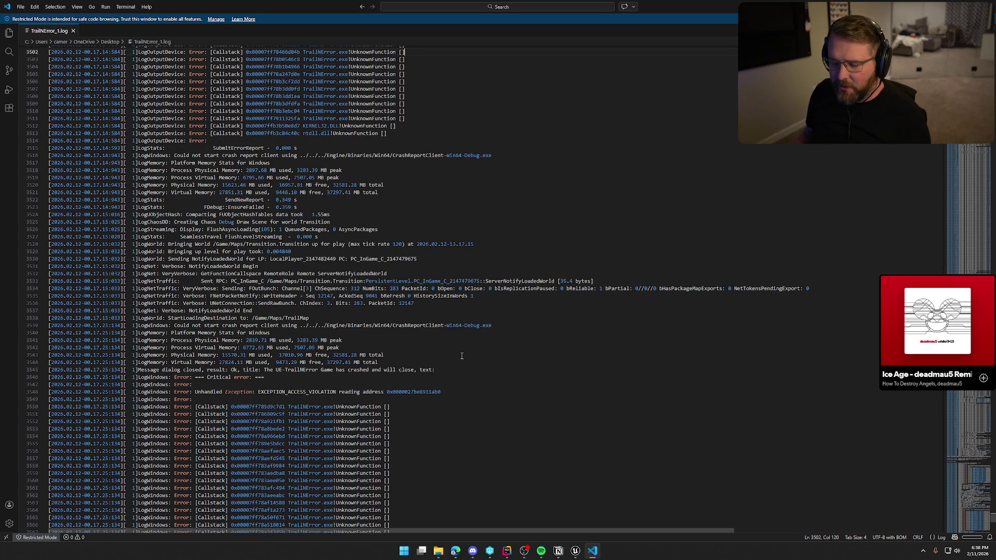
pyautogui.scroll(-1, 463, 354)
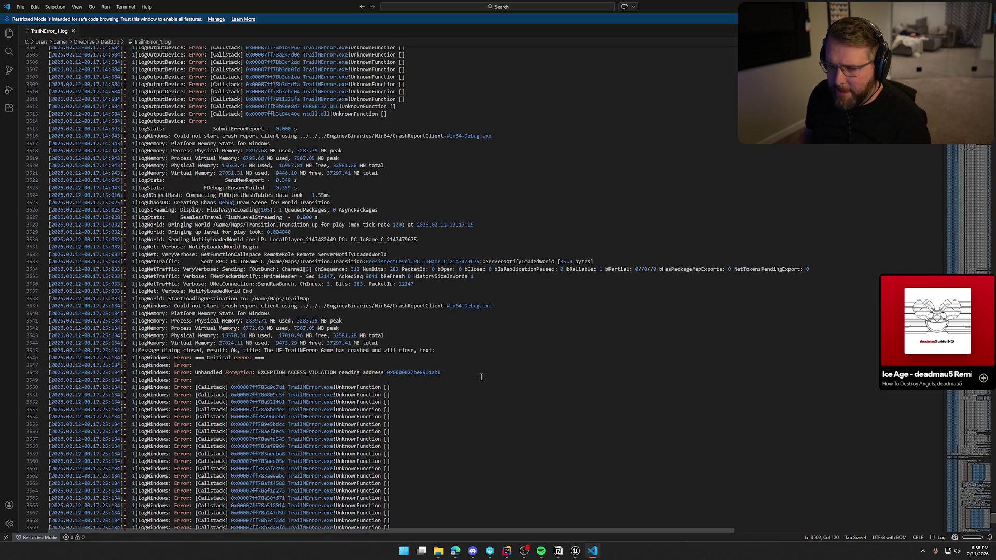
pyautogui.scroll(-1, 435, 315)
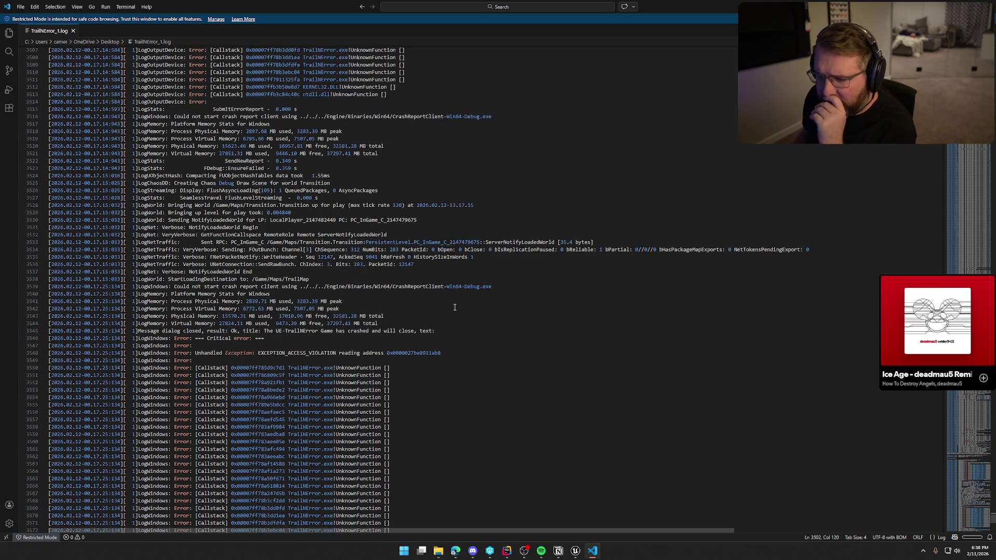
pyautogui.moveTo(236, 242)
pyautogui.mouseDown()
pyautogui.moveTo(311, 236)
pyautogui.moveTo(597, 250)
pyautogui.moveTo(591, 258)
pyautogui.mouseUp()
pyautogui.click(530, 299)
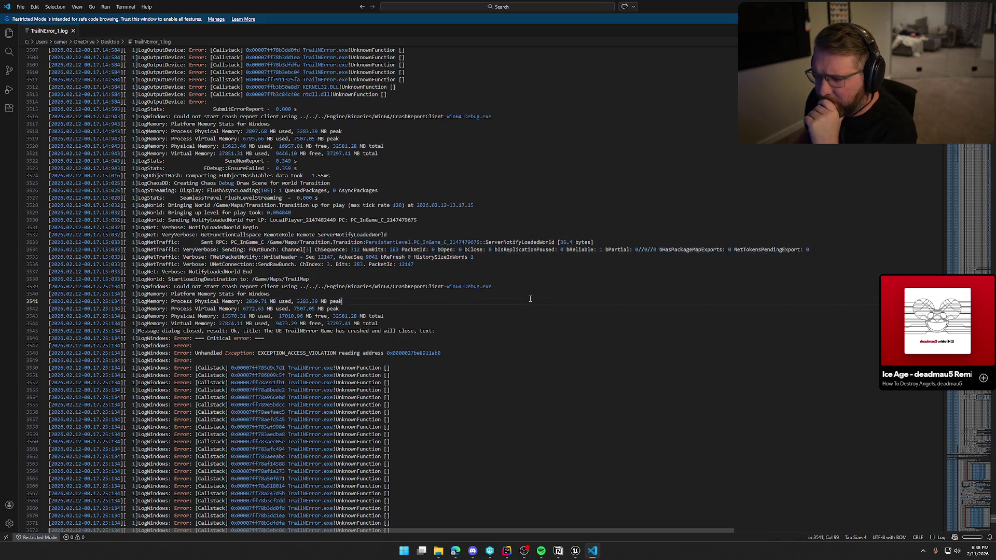
pyautogui.scroll(-3, 530, 299)
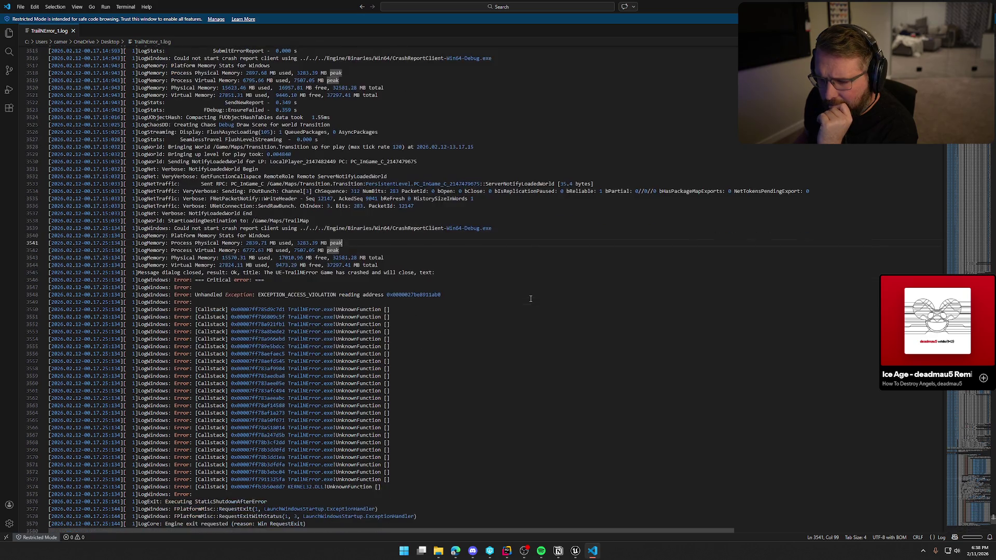
# - Highlight the EXCEPTION_ACCESS_VIOLATION critical error callstack lines near the log's end
pyautogui.moveTo(237, 305); pyautogui.dragTo(394, 432)
pyautogui.click(555, 364)
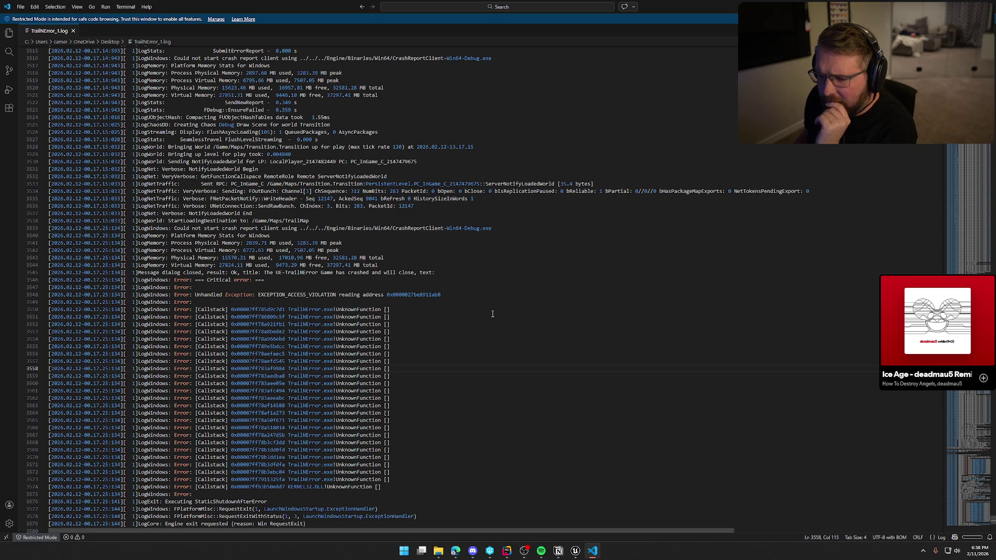
pyautogui.scroll(-4, 492, 314)
pyautogui.moveTo(456, 232); pyautogui.dragTo(456, 398)
pyautogui.click(516, 336)
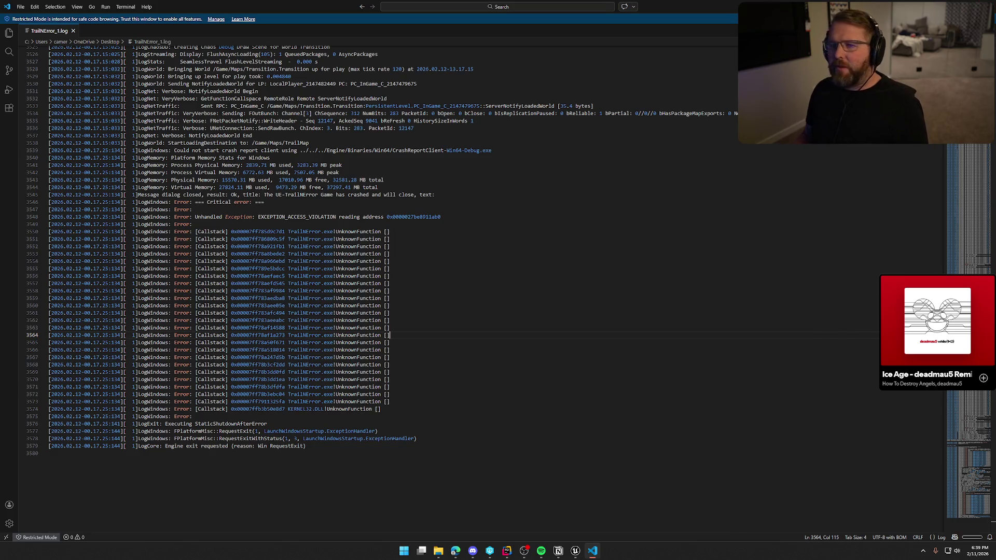
pyautogui.hotkey('alt', 'Tab')
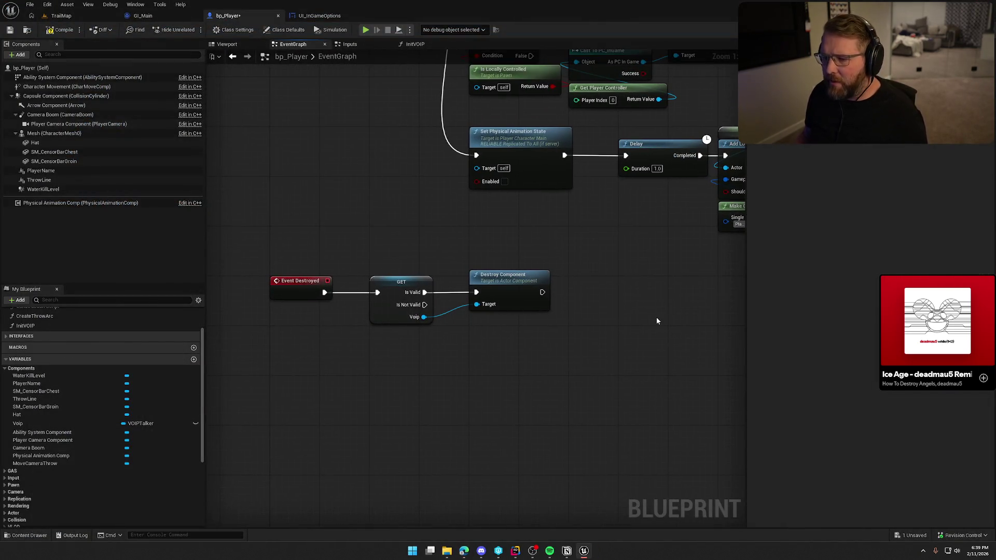
# - Inspect bp_Player's Event Destroyed, GET and Destroy Component nodes, then bring up the Notion to-do list
pyautogui.moveTo(596, 324); pyautogui.dragTo(285, 176)
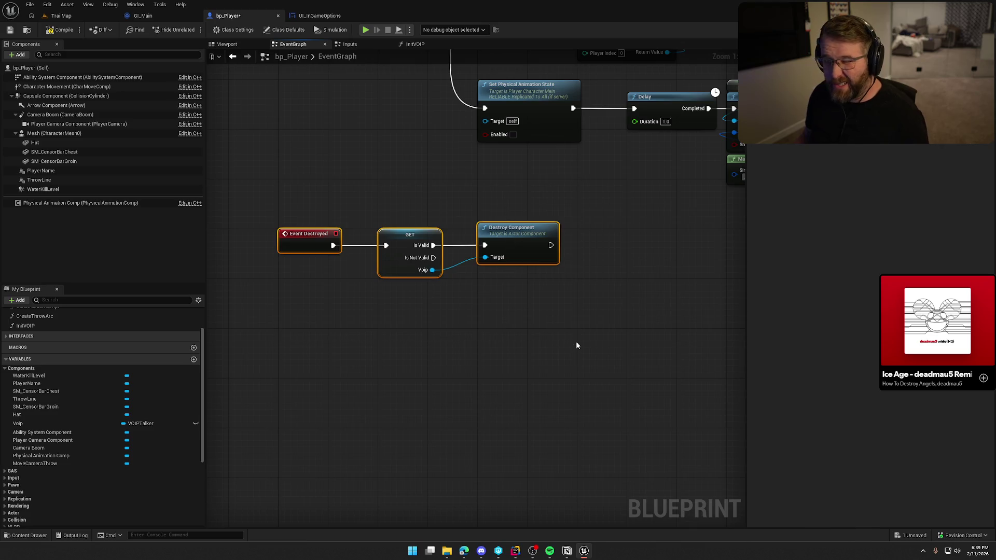
pyautogui.click(586, 314)
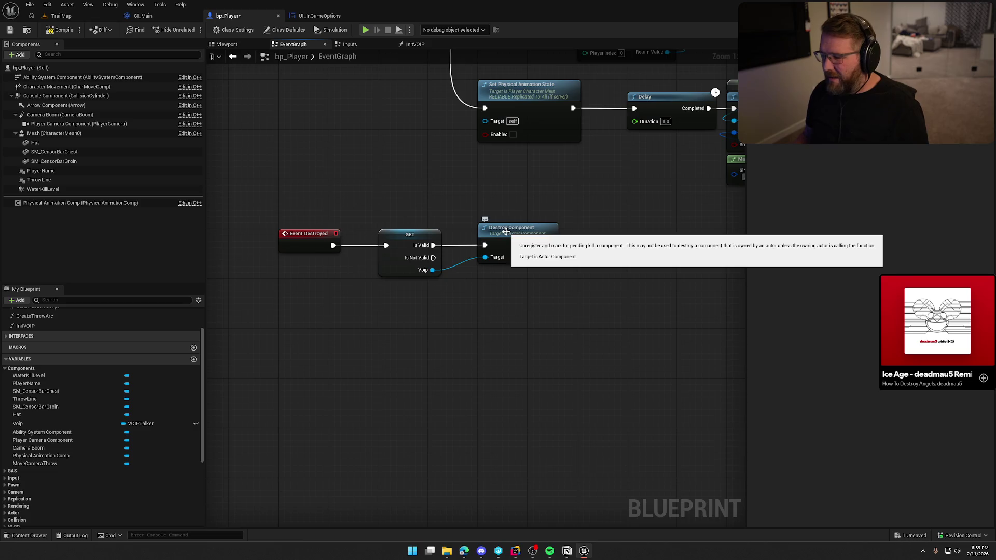
pyautogui.moveTo(347, 222); pyautogui.dragTo(522, 241)
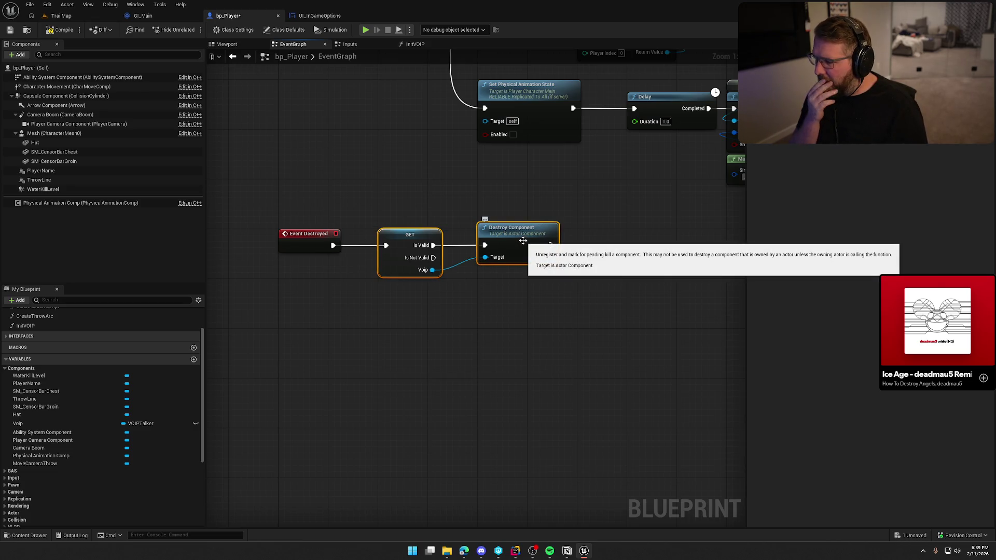
pyautogui.click(393, 200)
pyautogui.moveTo(393, 200)
pyautogui.mouseDown()
pyautogui.moveTo(388, 267)
pyautogui.moveTo(309, 313)
pyautogui.moveTo(381, 397)
pyautogui.moveTo(474, 253)
pyautogui.moveTo(584, 312)
pyautogui.moveTo(526, 485)
pyautogui.moveTo(556, 428)
pyautogui.moveTo(319, 327)
pyautogui.moveTo(297, 155)
pyautogui.mouseUp()
pyautogui.scroll(-5, 382, 397)
pyautogui.scroll(2, 297, 154)
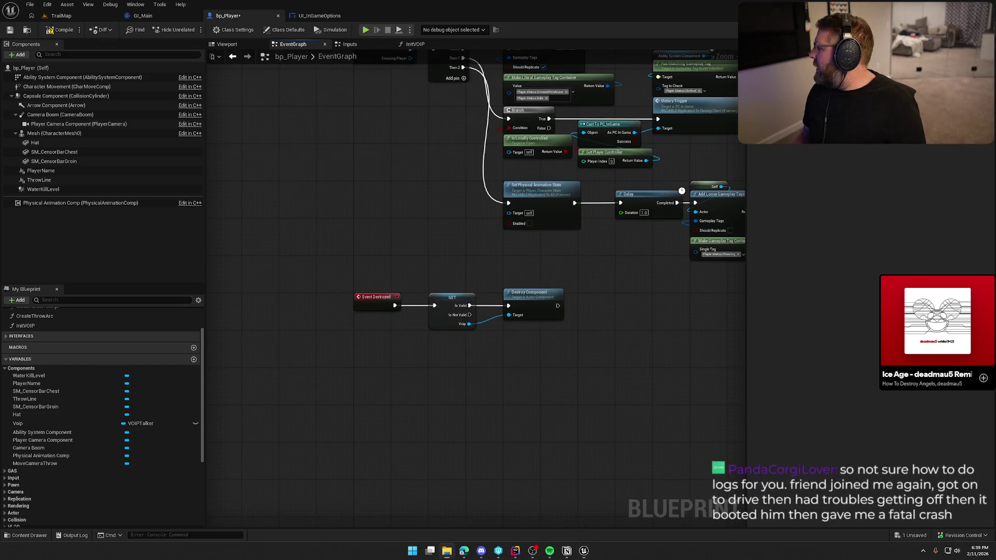
pyautogui.click(567, 551)
pyautogui.moveTo(657, 63); pyautogui.dragTo(567, 55)
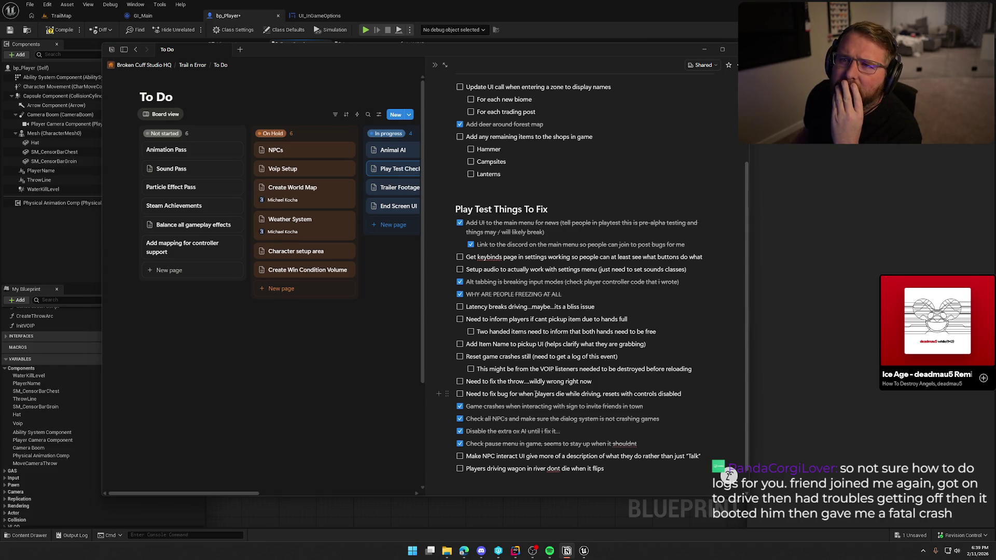
pyautogui.click(668, 348)
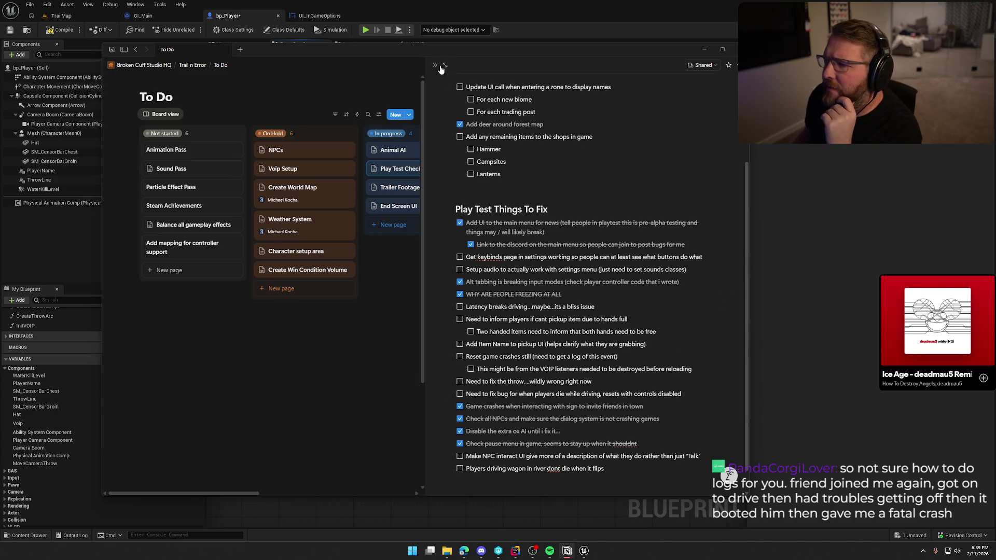
pyautogui.hotkey('alt', 'Tab')
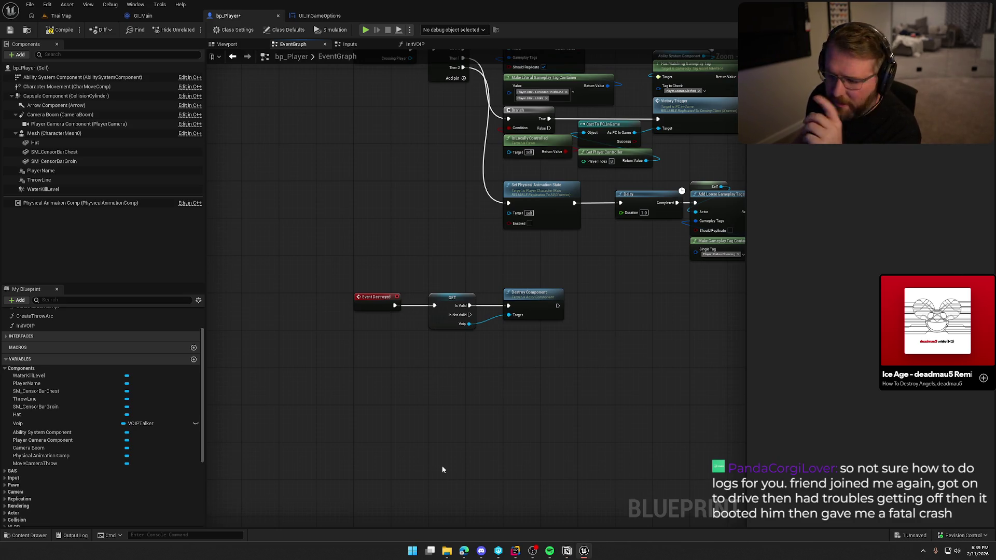
pyautogui.click(922, 551)
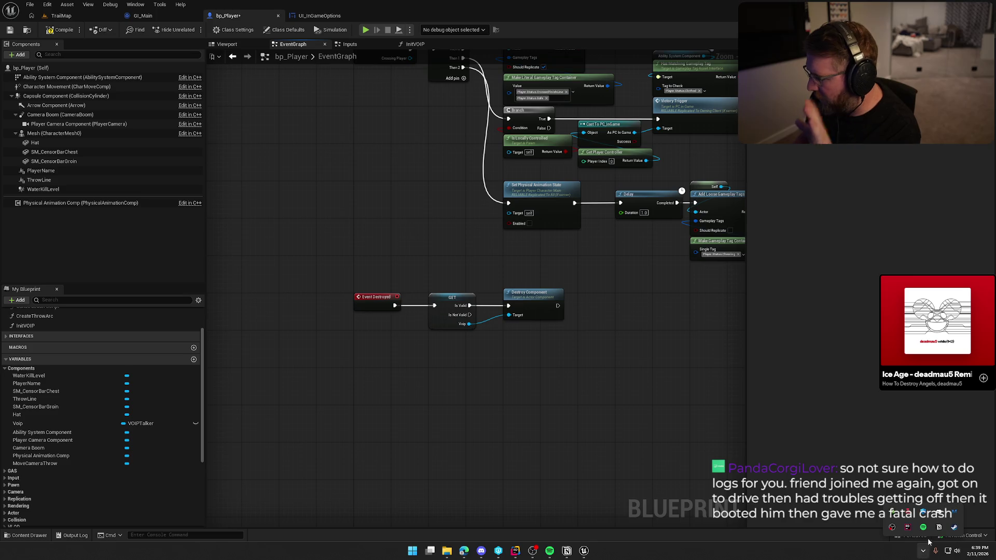
# - Browse Trail & Error Playtest's local files from the Steam Library via Manage
pyautogui.rightClick(953, 526)
pyautogui.click(876, 438)
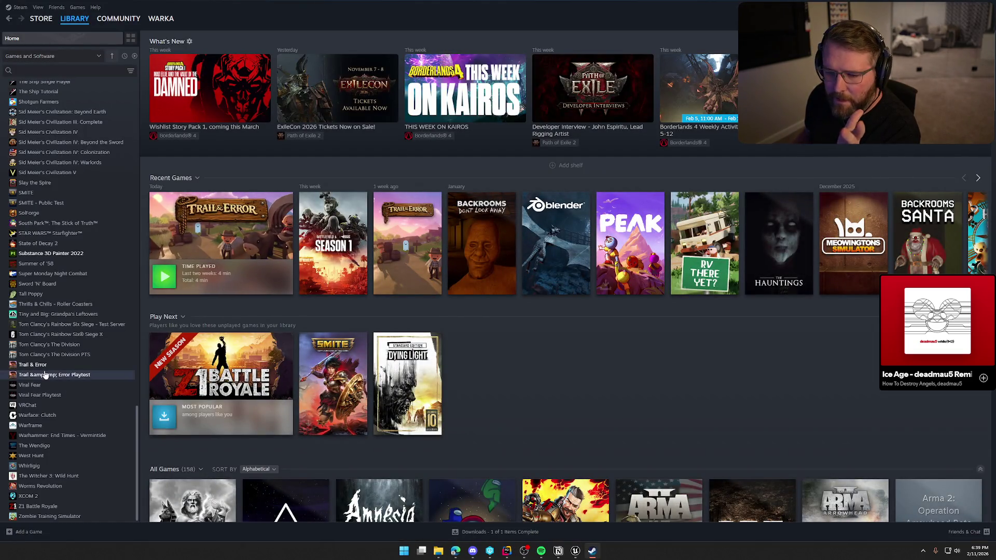
pyautogui.click(46, 377)
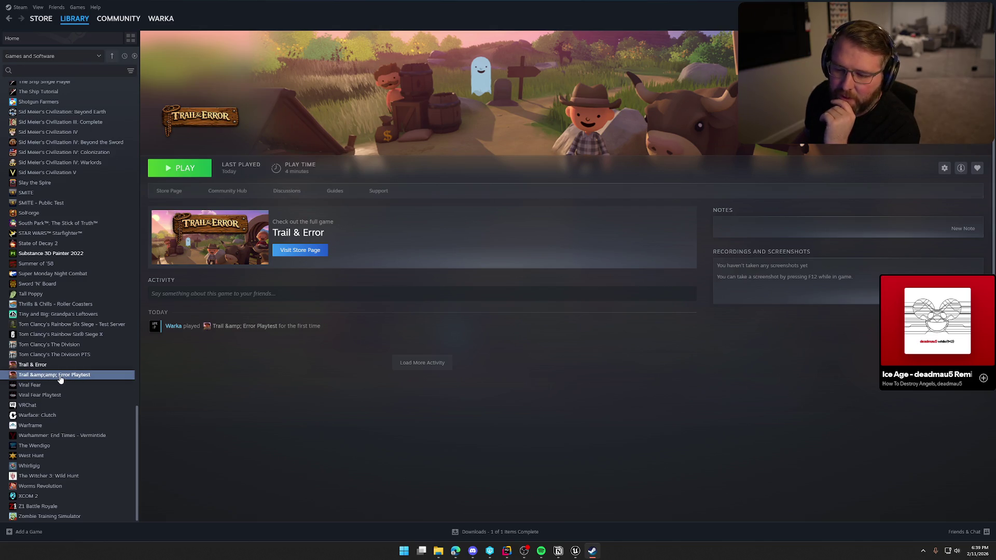
pyautogui.rightClick(64, 378)
pyautogui.moveTo(94, 422)
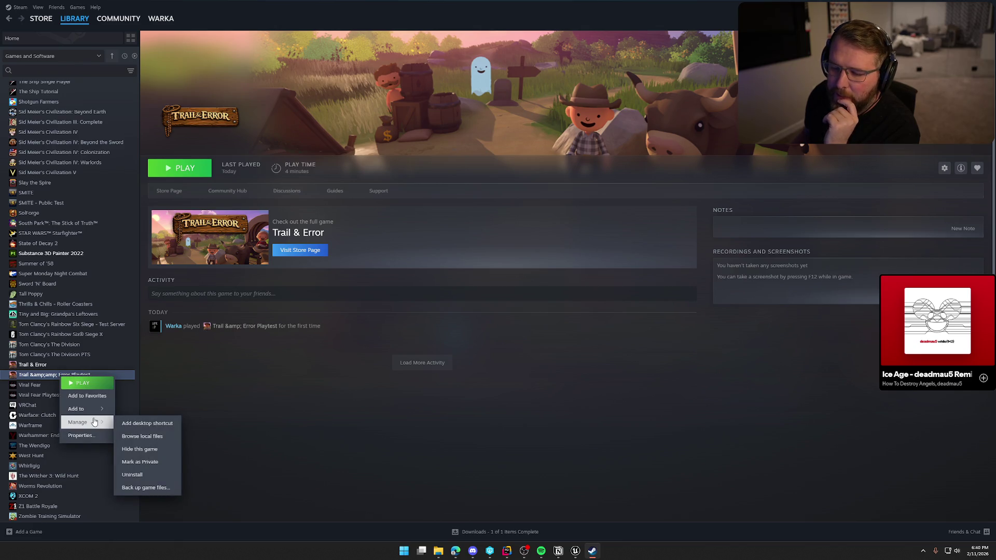
pyautogui.click(141, 436)
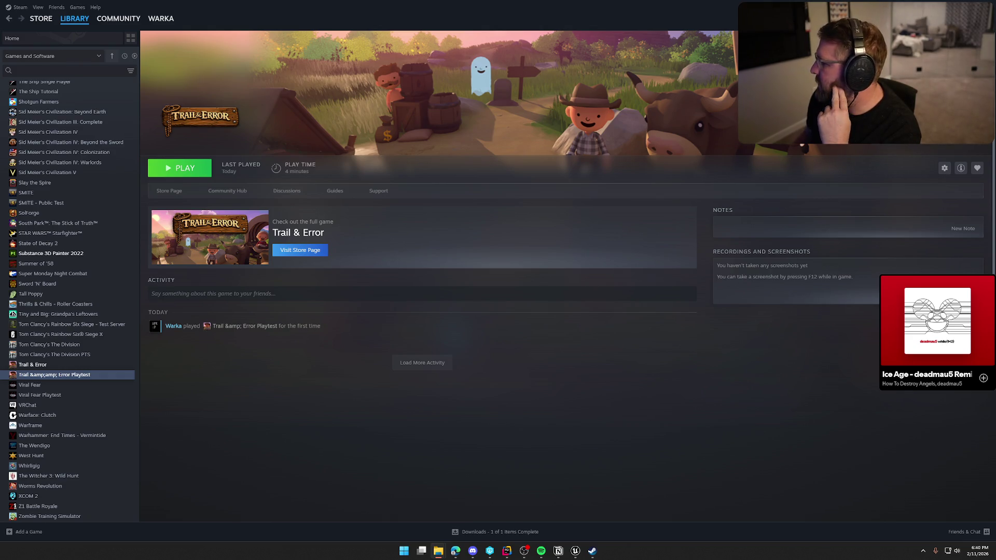
pyautogui.moveTo(831, 110); pyautogui.dragTo(553, 96)
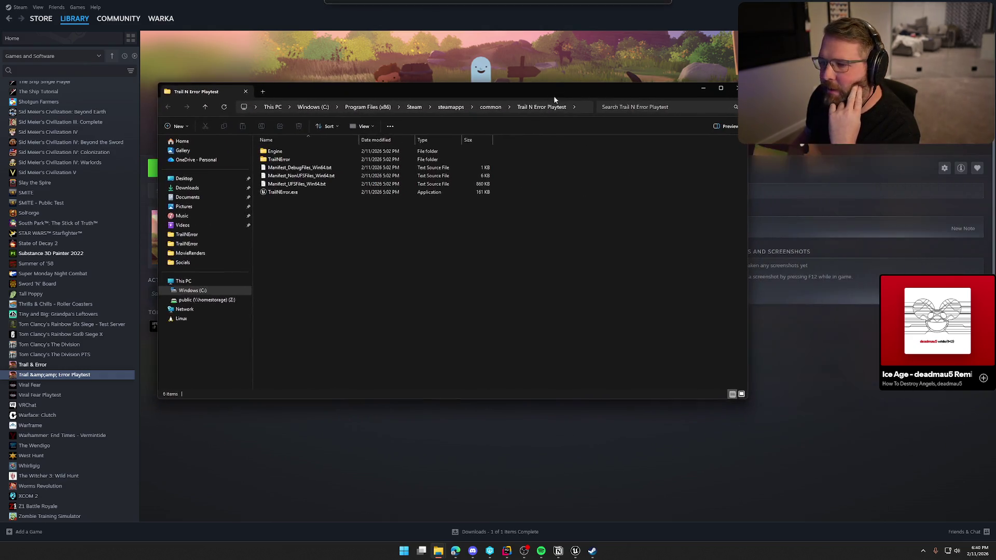
# - Navigate into TrailNError\Saved and peek inside the Logs folder
pyautogui.doubleClick(291, 161)
pyautogui.doubleClick(288, 177)
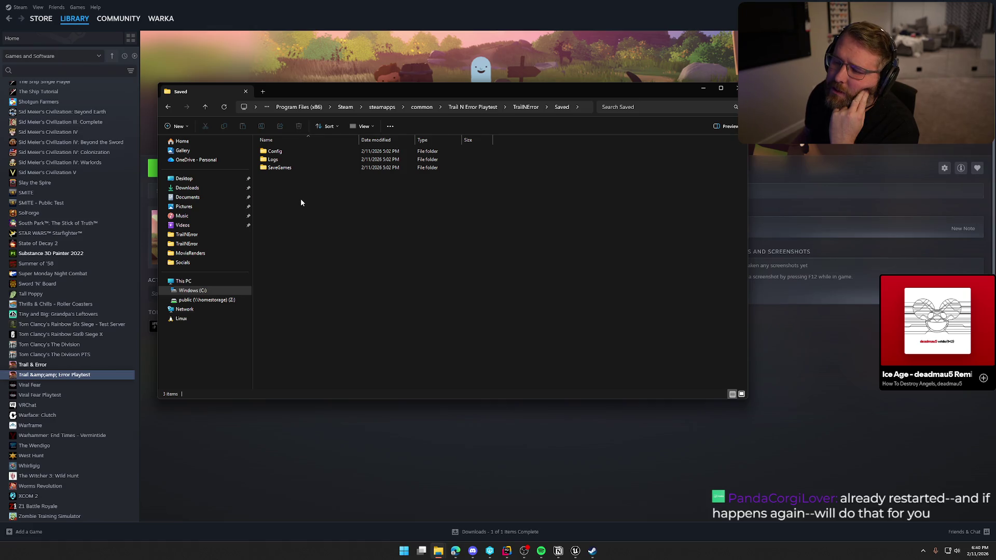
pyautogui.doubleClick(288, 160)
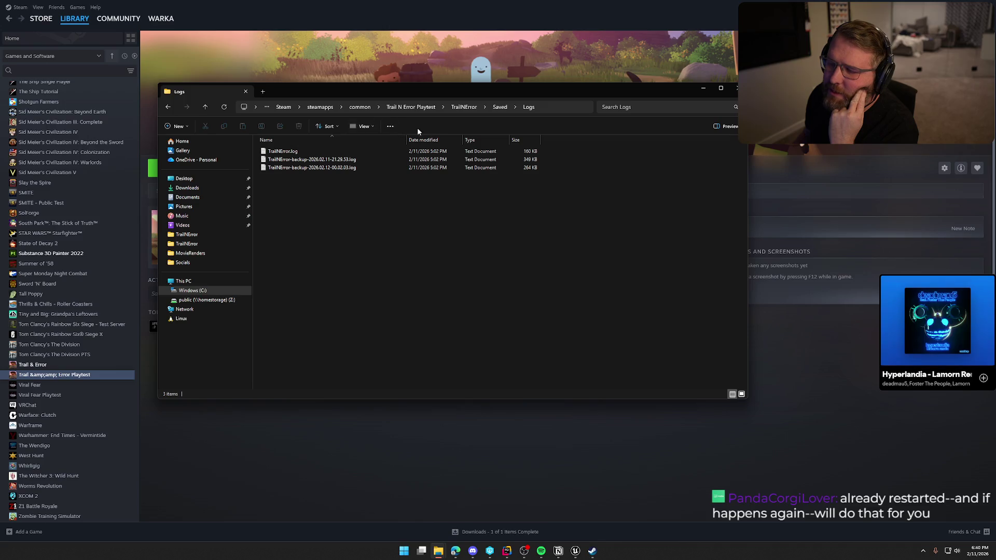
pyautogui.click(169, 108)
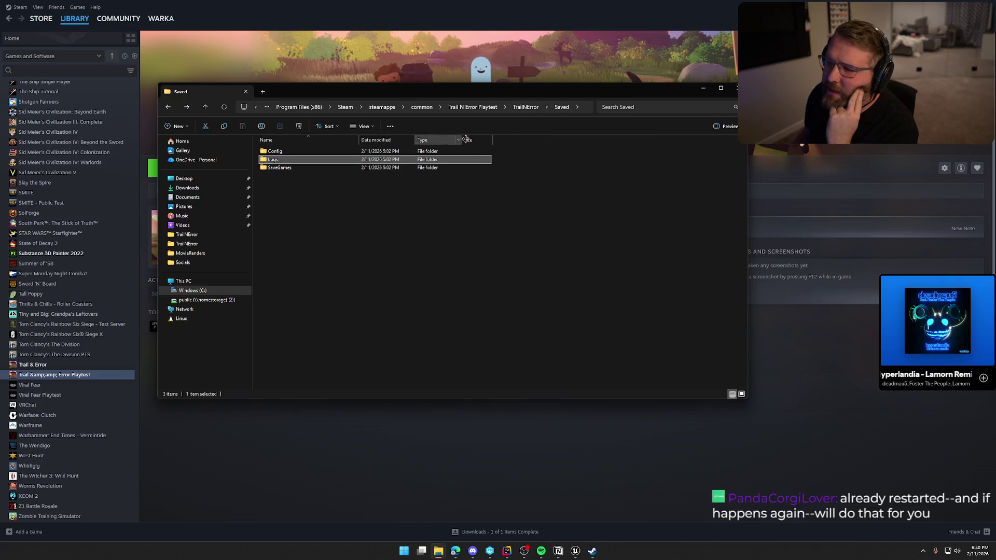
pyautogui.click(303, 176)
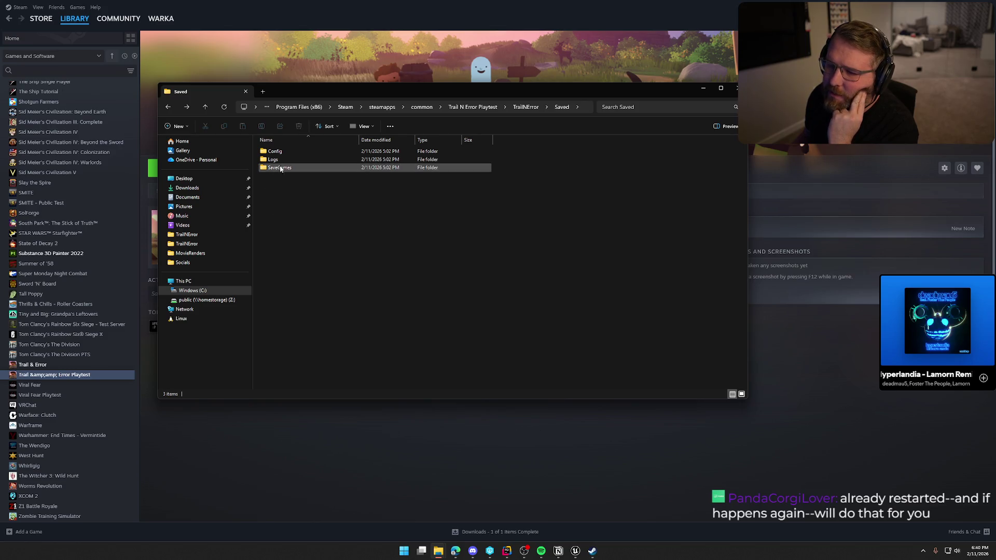
# - Check the SaveGames and Config folders, then select TrailNError.log in Logs and return to Saved
pyautogui.doubleClick(280, 168)
pyautogui.hotkey('alt', 'Left')
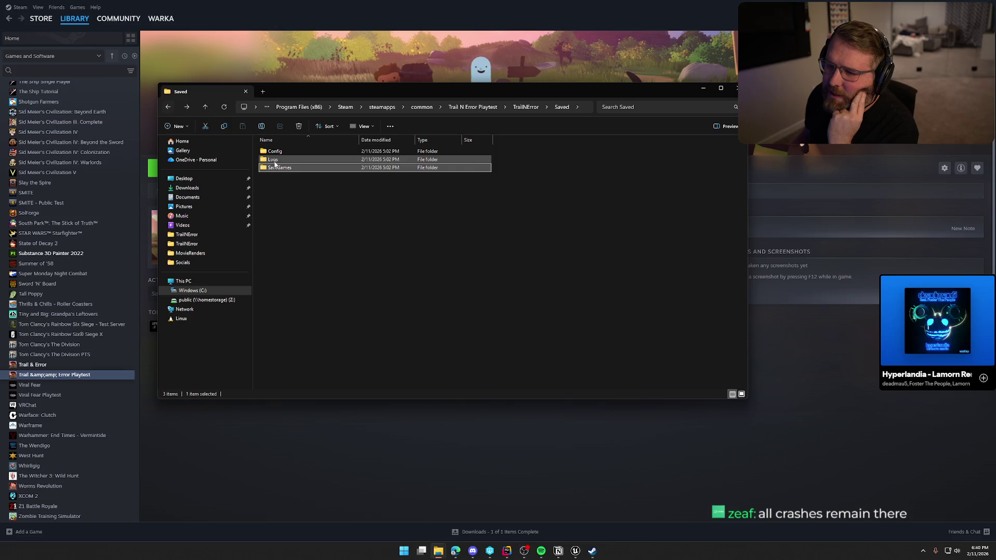
pyautogui.doubleClick(273, 151)
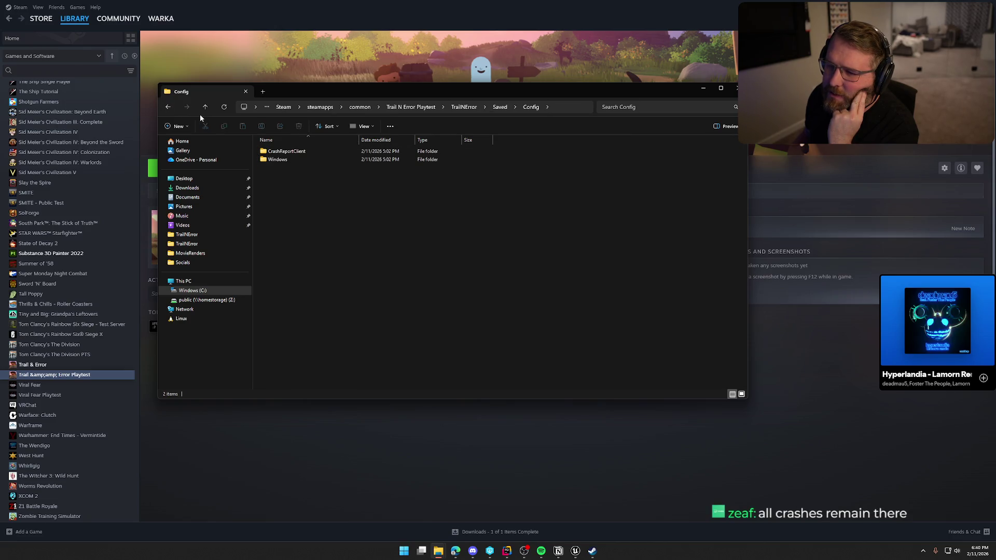
pyautogui.click(171, 108)
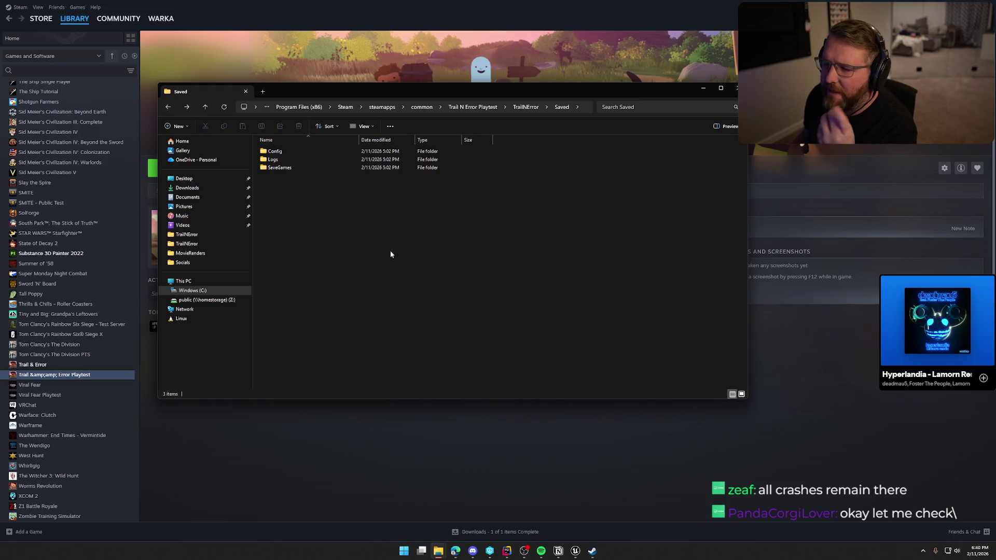
pyautogui.doubleClick(273, 159)
pyautogui.click(286, 152)
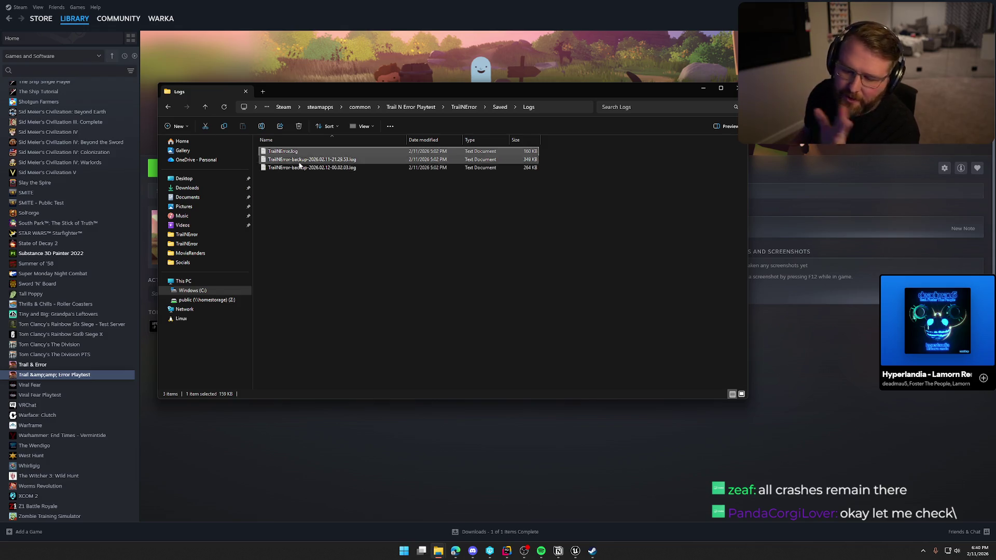
pyautogui.click(498, 107)
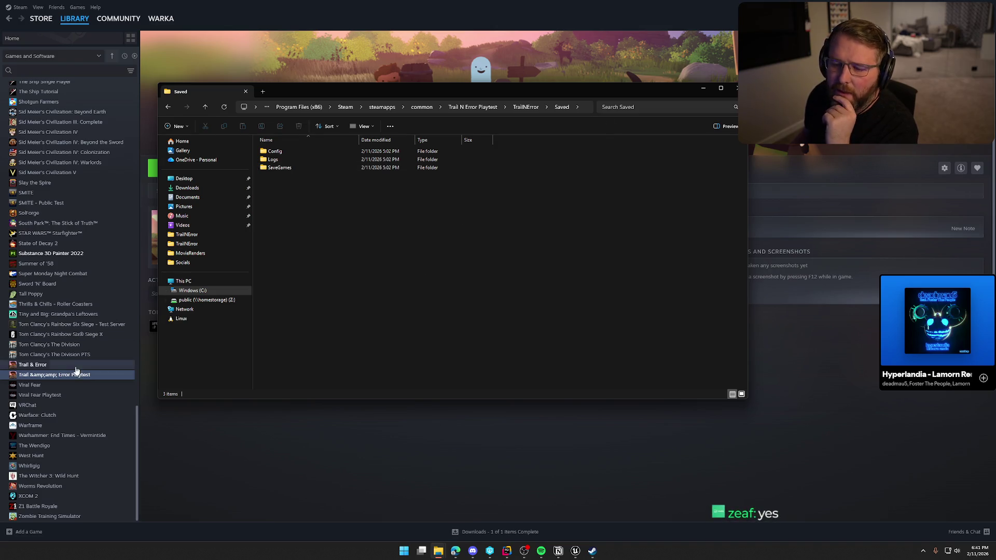
# - Close Explorer, reopen the playtest's local files from Steam and open TrailNError\Saved
pyautogui.click(736, 87)
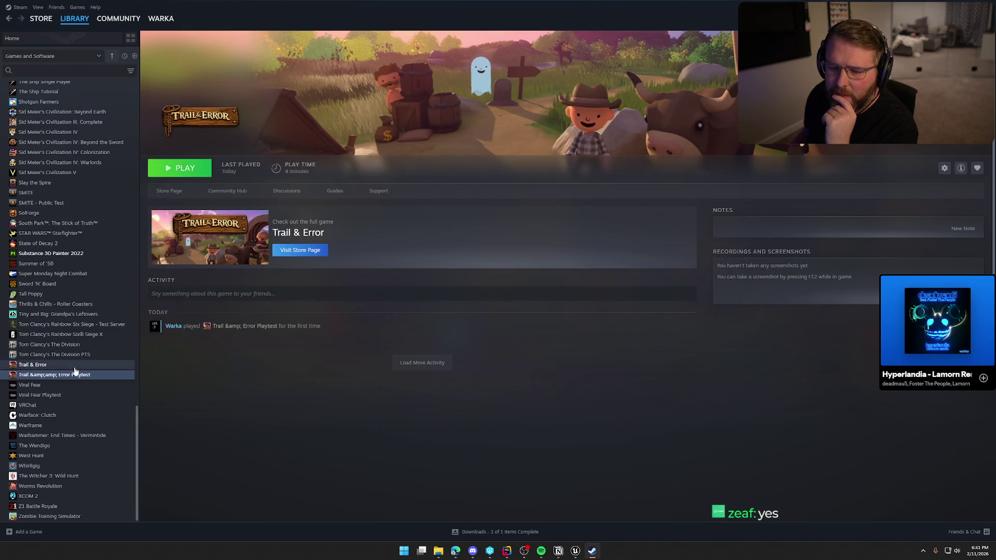
pyautogui.rightClick(50, 376)
pyautogui.moveTo(76, 424)
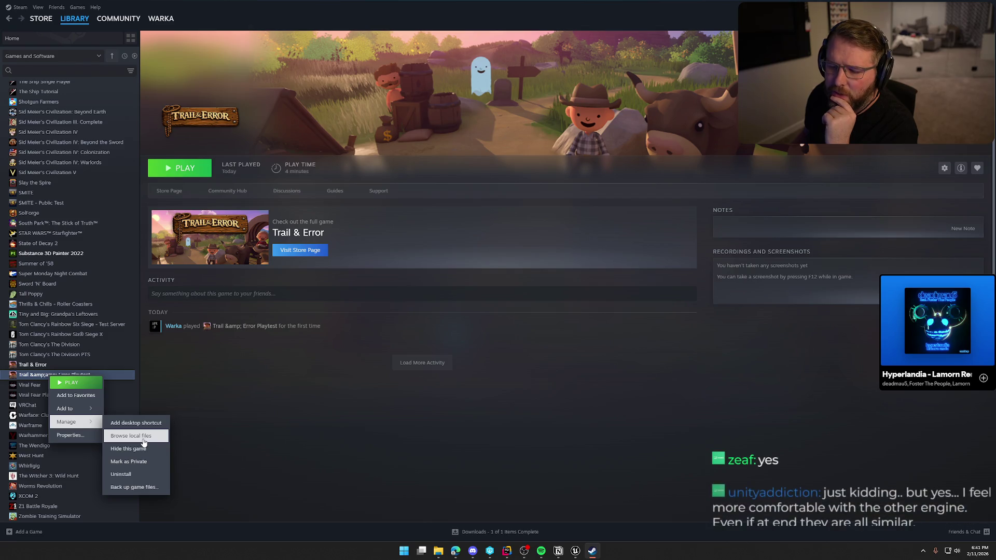
pyautogui.click(324, 413)
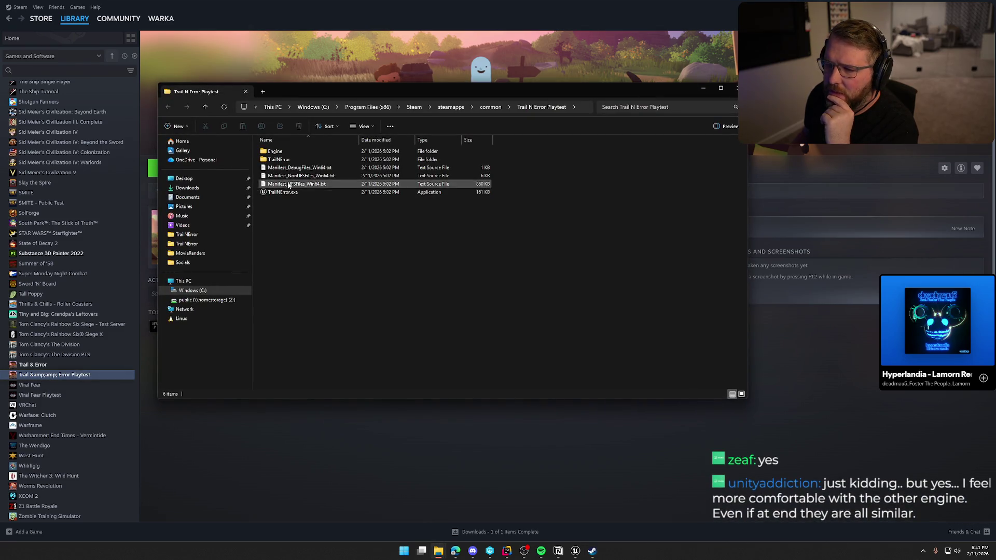
pyautogui.click(289, 161)
pyautogui.doubleClick(289, 161)
pyautogui.doubleClick(282, 176)
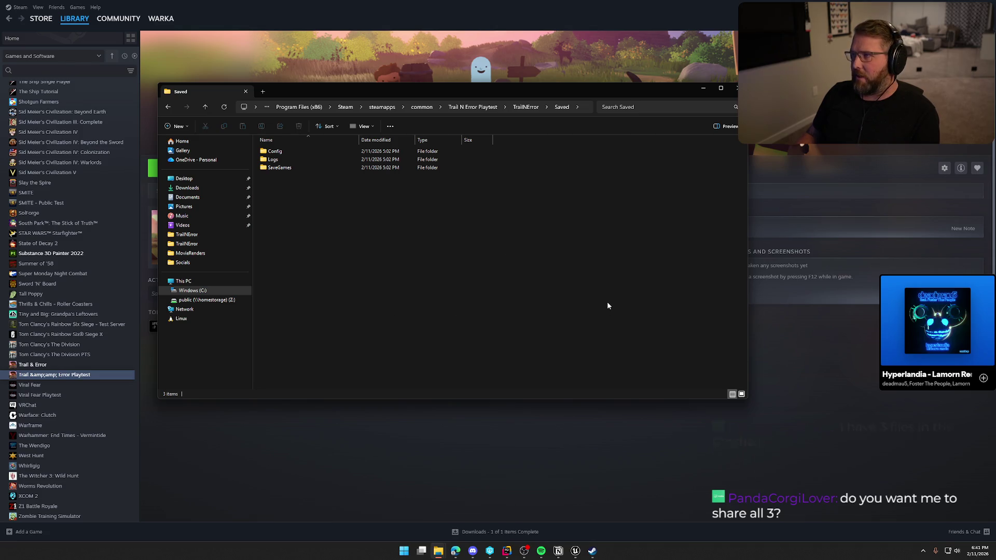
pyautogui.click(783, 352)
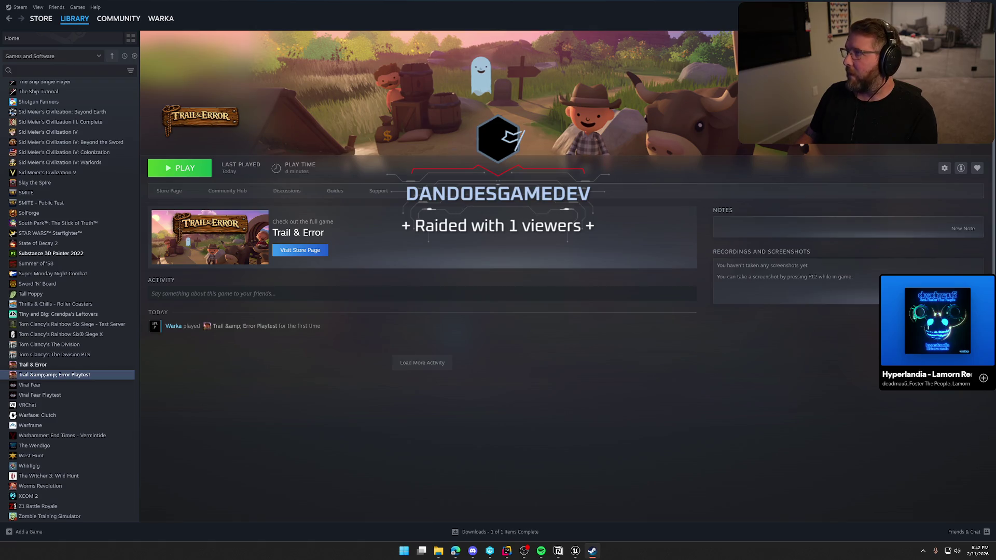
pyautogui.hotkey('alt', 'Tab')
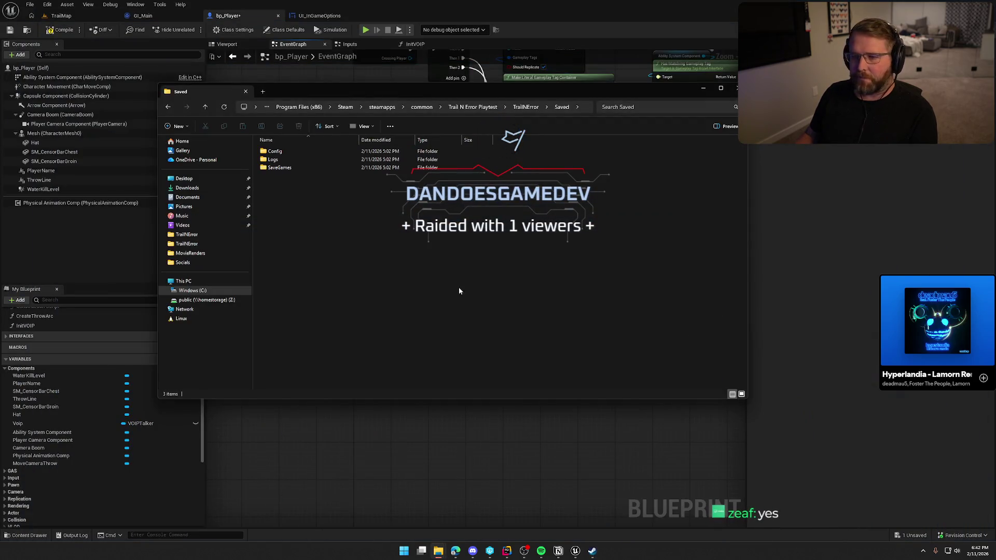
# - Minimize Explorer, look over bp_Player's damage nodes and save the blueprint
pyautogui.click(702, 88)
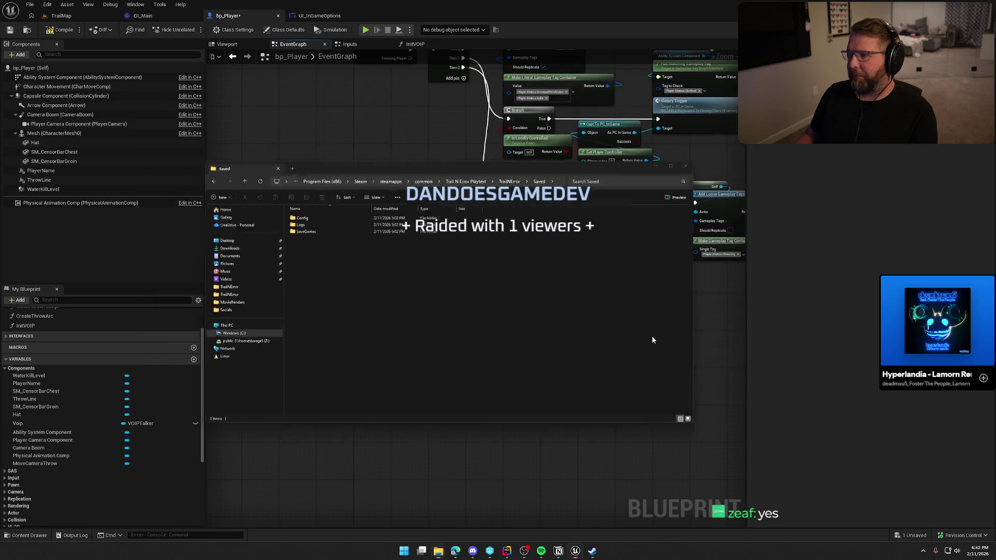
pyautogui.scroll(-2, 397, 342)
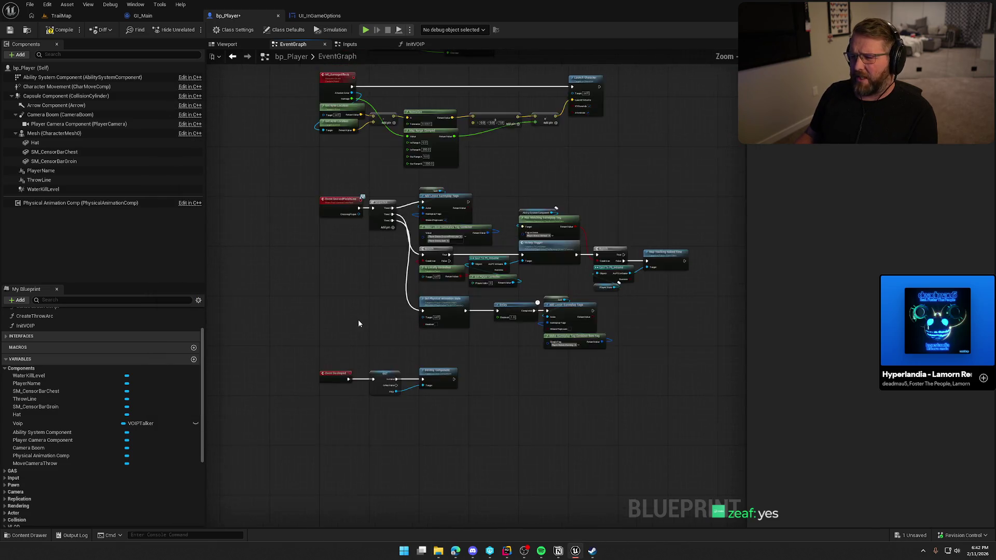
pyautogui.scroll(4, 358, 319)
pyautogui.scroll(-2, 396, 189)
pyautogui.moveTo(396, 189)
pyautogui.mouseDown()
pyautogui.moveTo(708, 412)
pyautogui.moveTo(745, 407)
pyautogui.moveTo(720, 419)
pyautogui.mouseUp()
pyautogui.scroll(2, 475, 198)
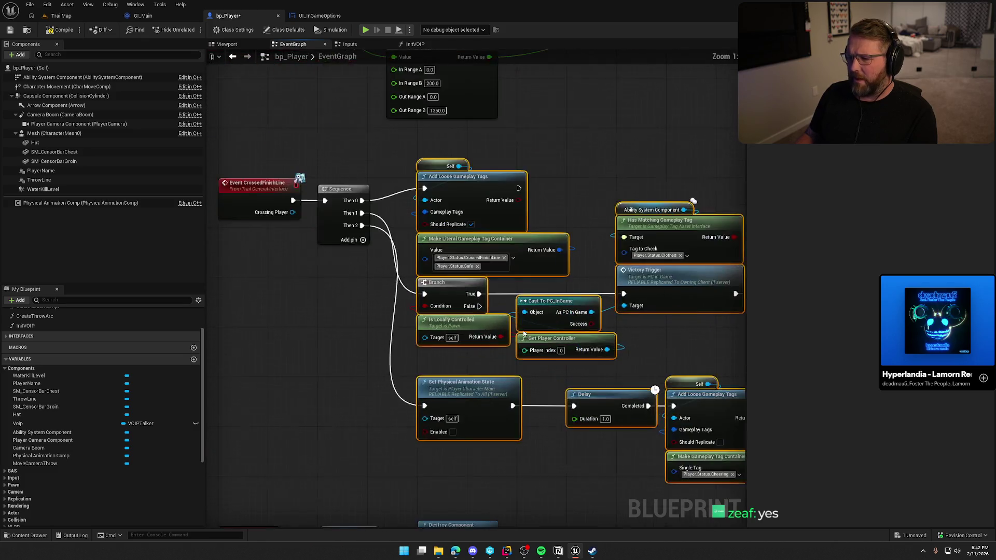
pyautogui.moveTo(555, 146)
pyautogui.mouseDown()
pyautogui.moveTo(589, 309)
pyautogui.moveTo(580, 431)
pyautogui.mouseUp()
pyautogui.click(62, 30)
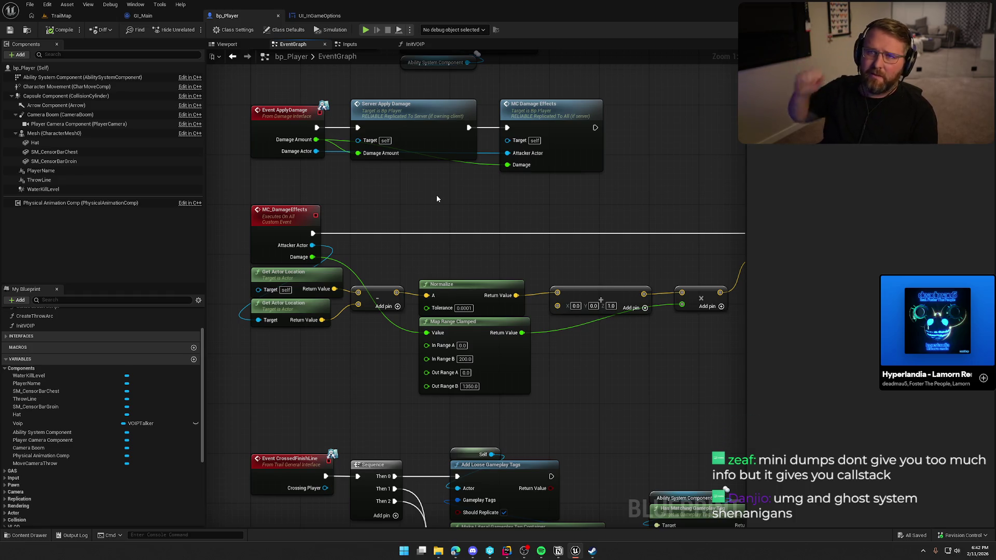
# - Zoom the bp_Player graph and bring the Notion To Do page forward
pyautogui.scroll(5, 441, 207)
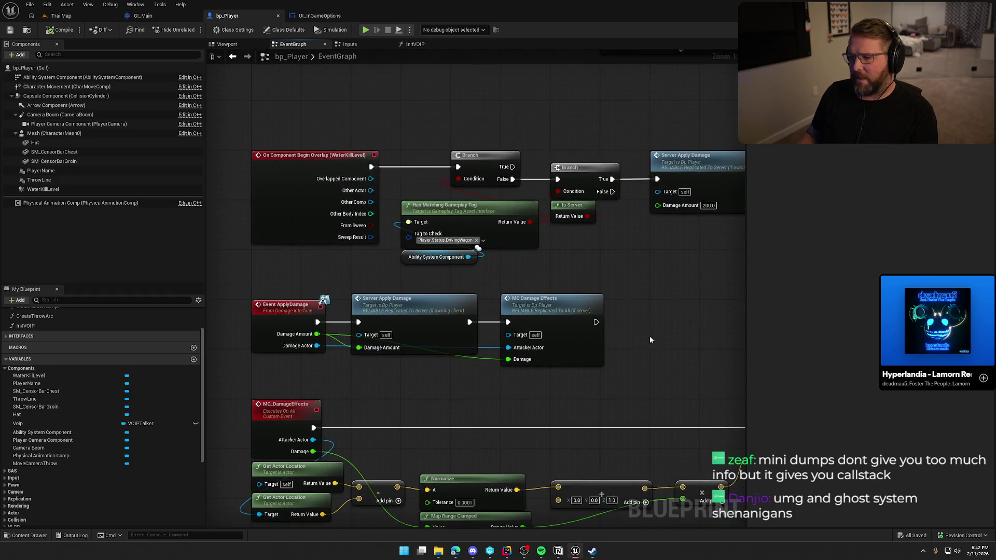
pyautogui.scroll(10, 661, 321)
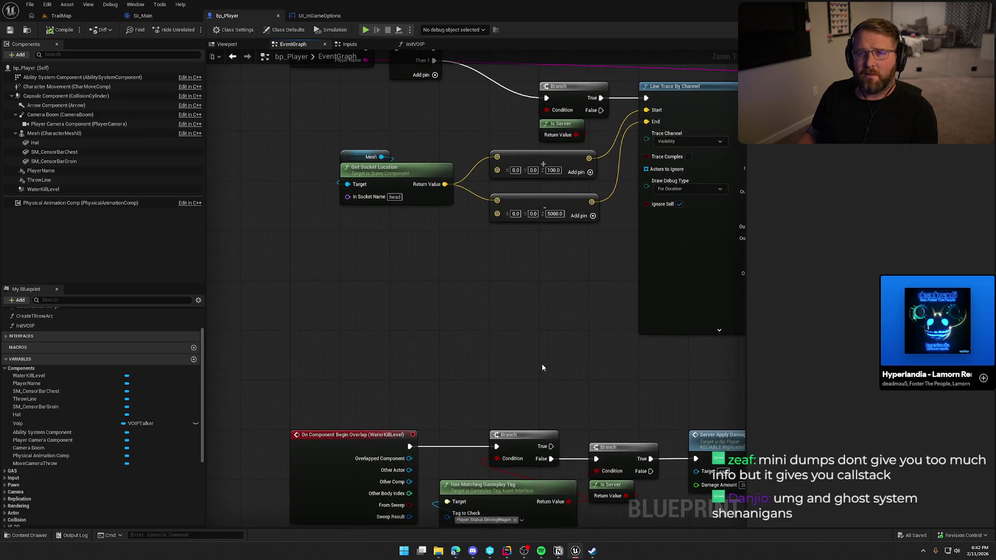
pyautogui.scroll(5, 455, 298)
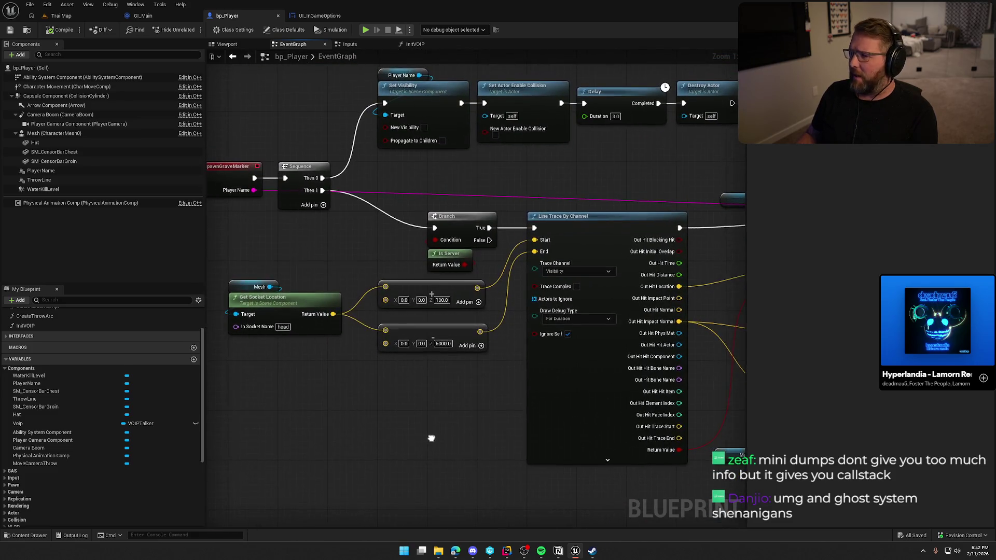
pyautogui.hotkey('alt', 'Tab')
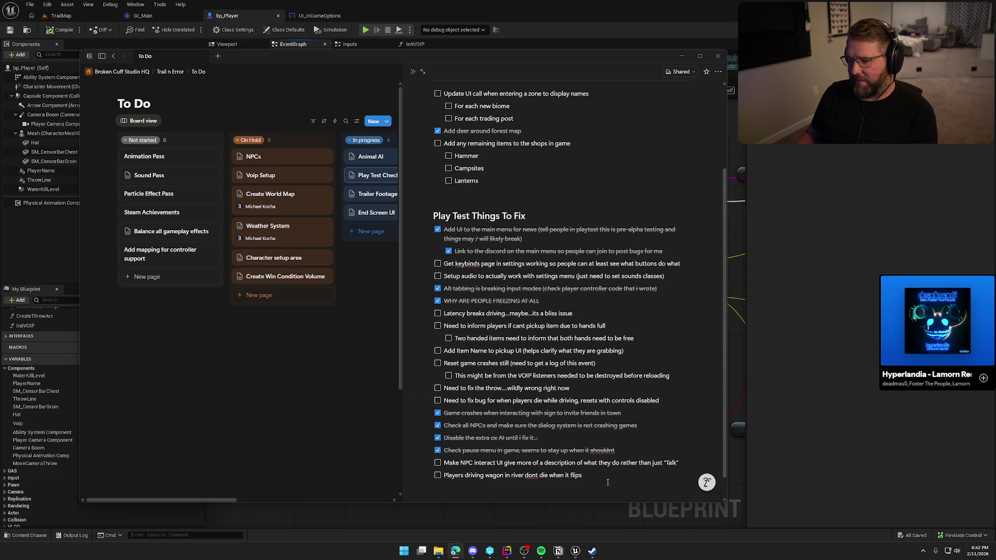
pyautogui.scroll(-1, 608, 469)
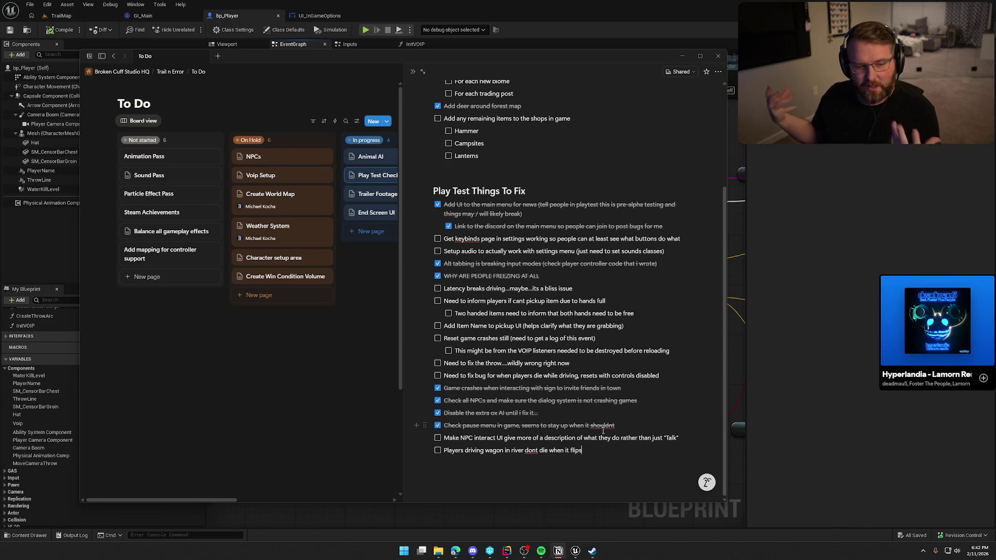
pyautogui.click(807, 244)
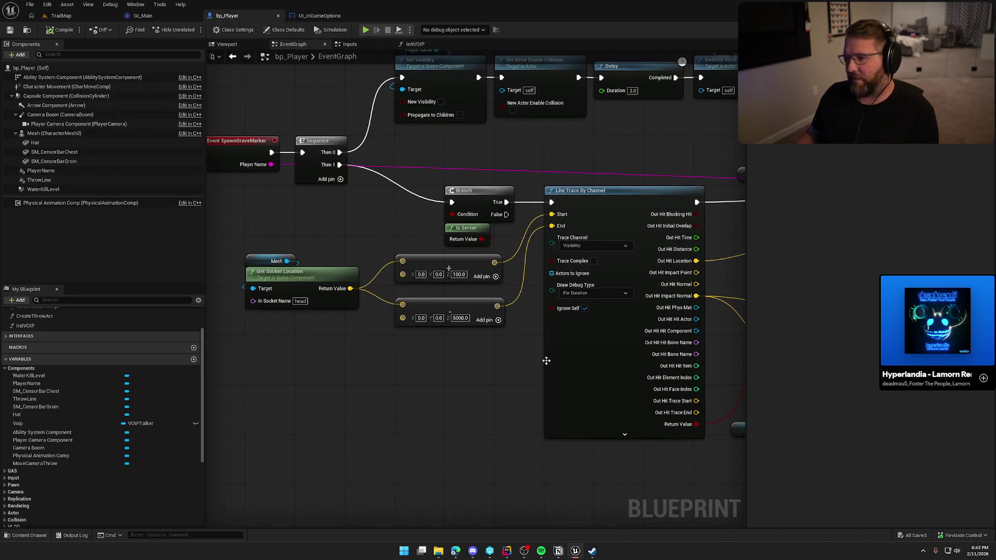
# - Review UI_InGameOptions' Apply Settings nodes and GI_Main's Destroy SIK Session logic
pyautogui.click(332, 16)
pyautogui.moveTo(586, 320)
pyautogui.mouseDown()
pyautogui.moveTo(480, 163)
pyautogui.moveTo(571, 204)
pyautogui.moveTo(582, 270)
pyautogui.mouseUp()
pyautogui.click(150, 16)
pyautogui.moveTo(316, 241)
pyautogui.mouseDown()
pyautogui.moveTo(291, 307)
pyautogui.moveTo(252, 335)
pyautogui.mouseUp()
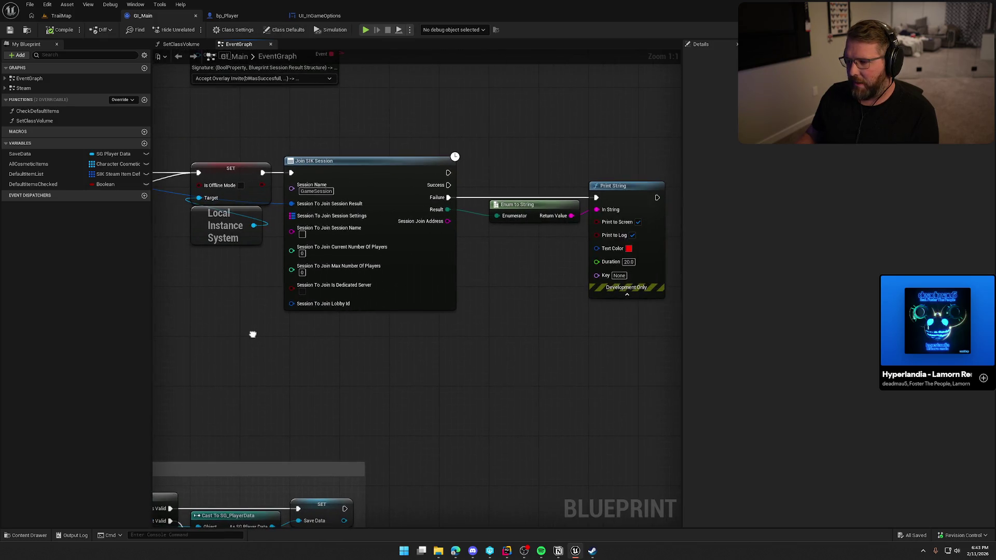
pyautogui.moveTo(182, 122)
pyautogui.mouseDown()
pyautogui.moveTo(573, 338)
pyautogui.moveTo(360, 331)
pyautogui.moveTo(525, 323)
pyautogui.mouseUp()
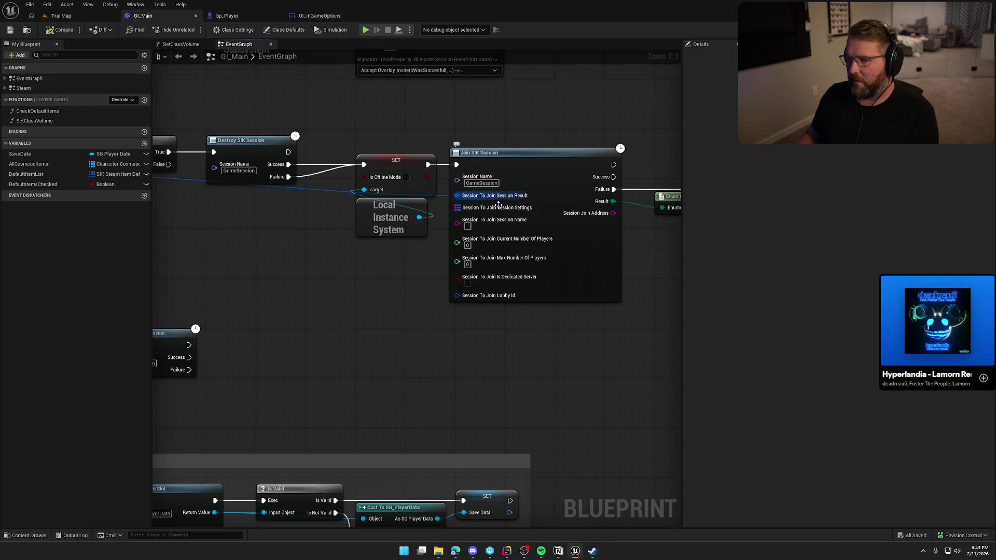
pyautogui.moveTo(378, 121); pyautogui.dragTo(456, 240)
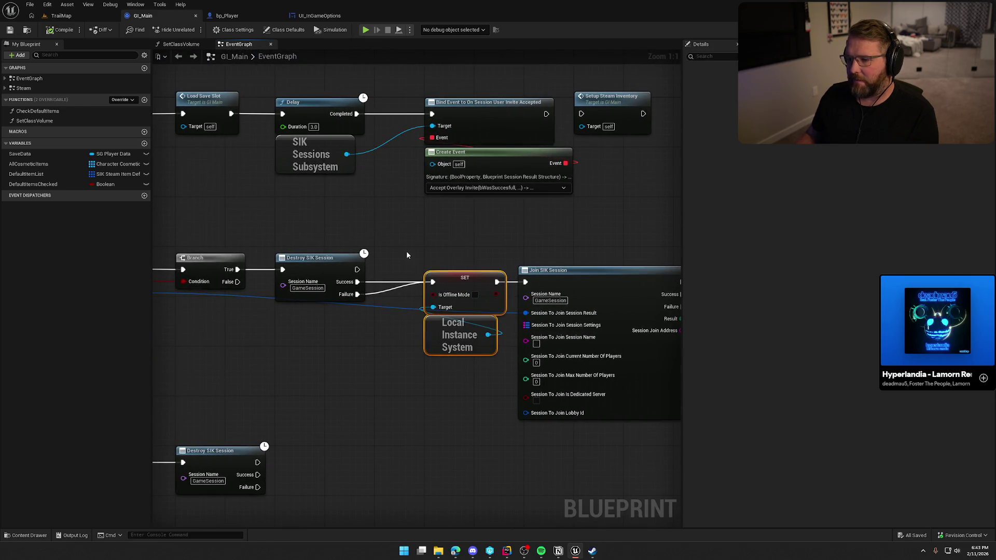
# - Pan GI_Main to Join SIK Session and Event Shutdown, then open TrailMap's Content Drawer
pyautogui.rightClick(403, 228)
pyautogui.moveTo(403, 228)
pyautogui.mouseDown()
pyautogui.moveTo(421, 263)
pyautogui.moveTo(474, 224)
pyautogui.moveTo(526, 217)
pyautogui.mouseUp()
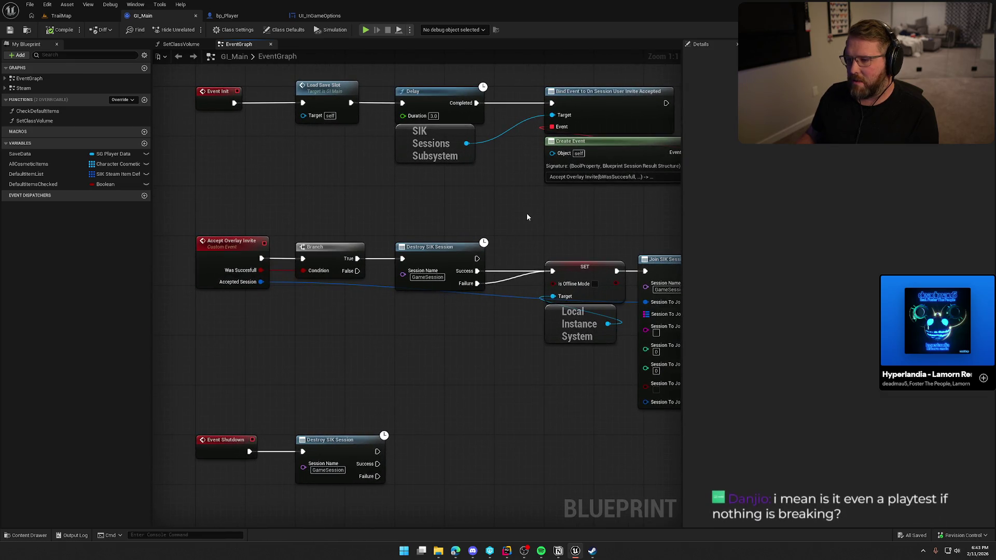
pyautogui.moveTo(530, 213); pyautogui.dragTo(194, 277)
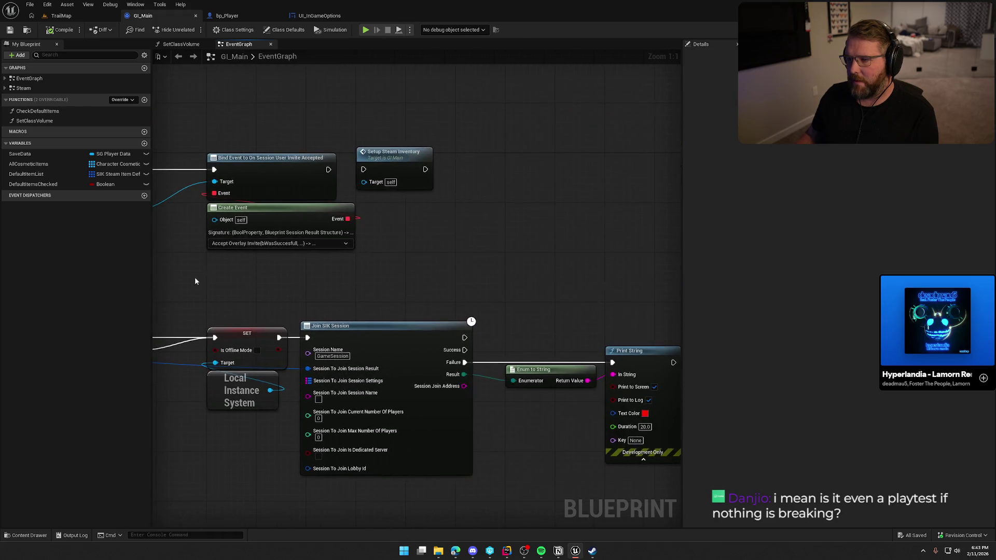
pyautogui.moveTo(394, 261)
pyautogui.mouseDown()
pyautogui.moveTo(485, 214)
pyautogui.moveTo(540, 204)
pyautogui.moveTo(561, 239)
pyautogui.mouseUp()
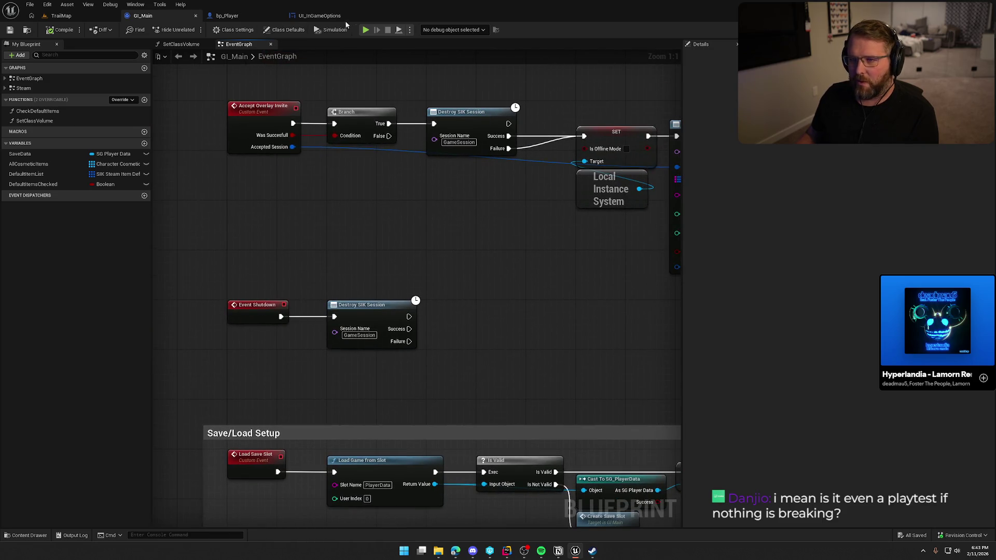
pyautogui.click(78, 15)
pyautogui.hotkey('ctrl', 'space')
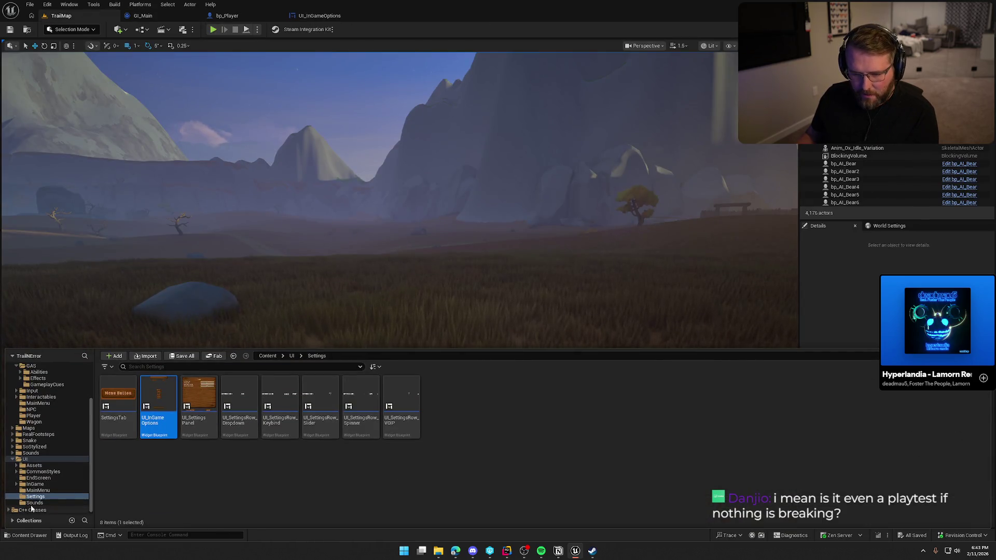
# - Open UI_MainMenu from the MainMenu folder and jump to the Play Offline button's click event
pyautogui.click(38, 496)
pyautogui.click(38, 490)
pyautogui.doubleClick(118, 400)
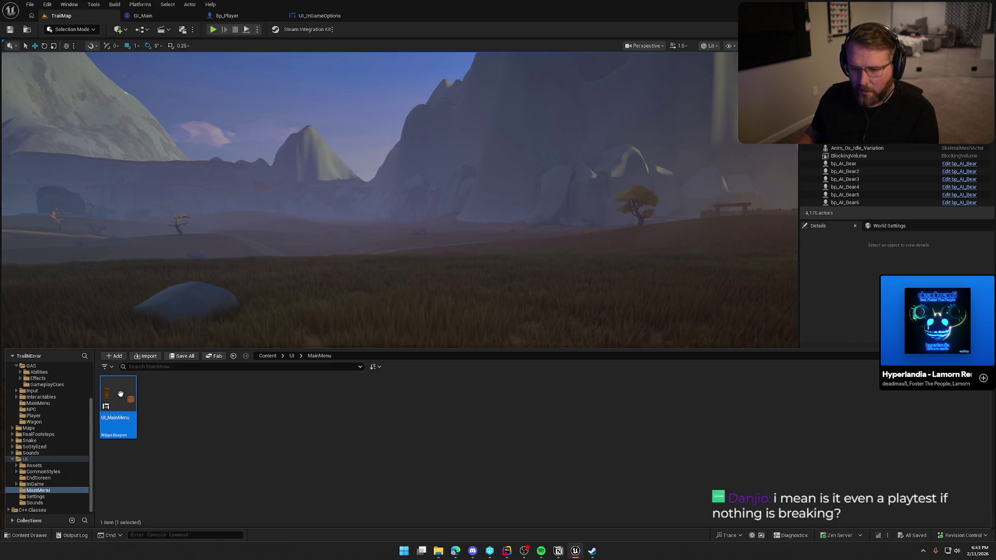
pyautogui.click(321, 297)
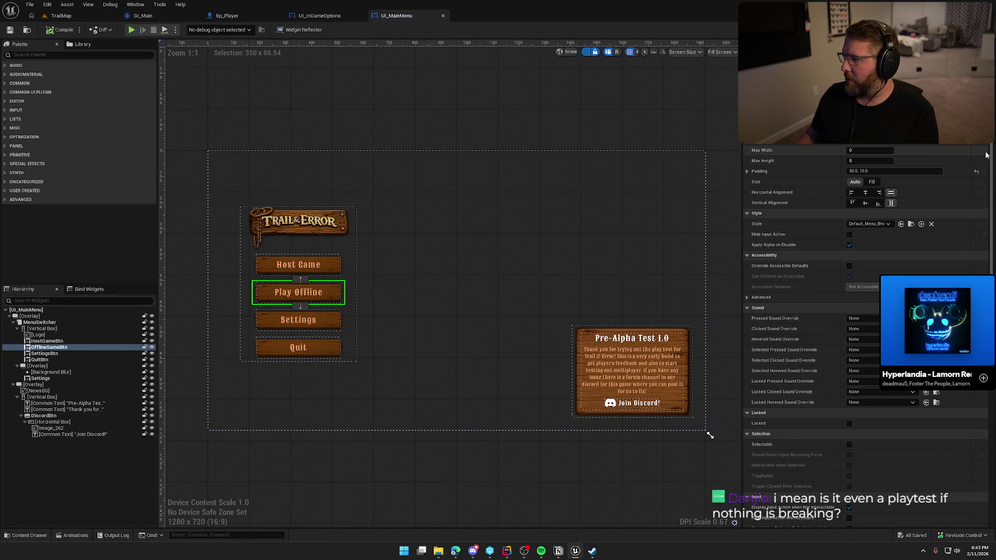
pyautogui.scroll(-10, 866, 338)
pyautogui.click(874, 364)
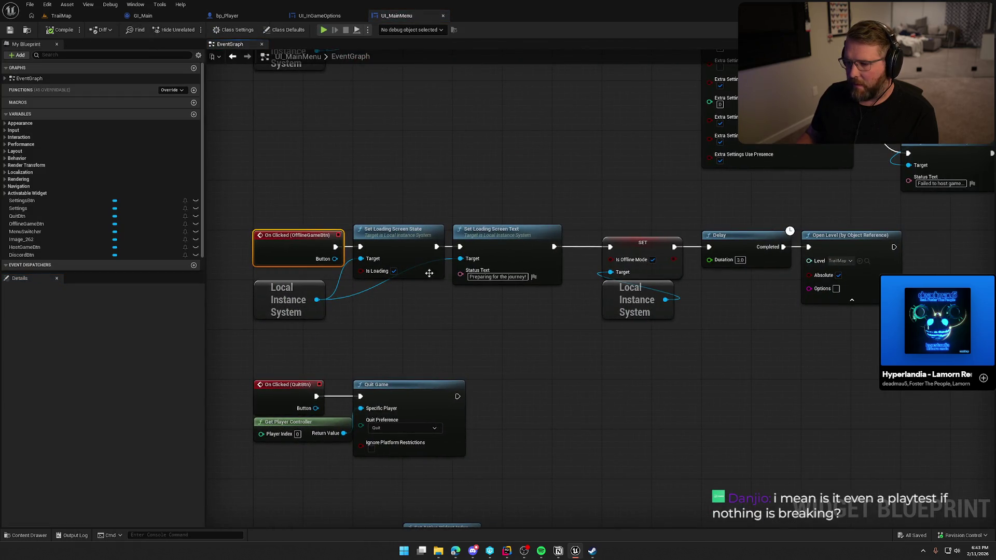
# - Review the OfflineGameBtn, QuitBtn and SettingsBtn click events, then select Host Game in the Designer
pyautogui.moveTo(651, 301); pyautogui.dragTo(604, 199)
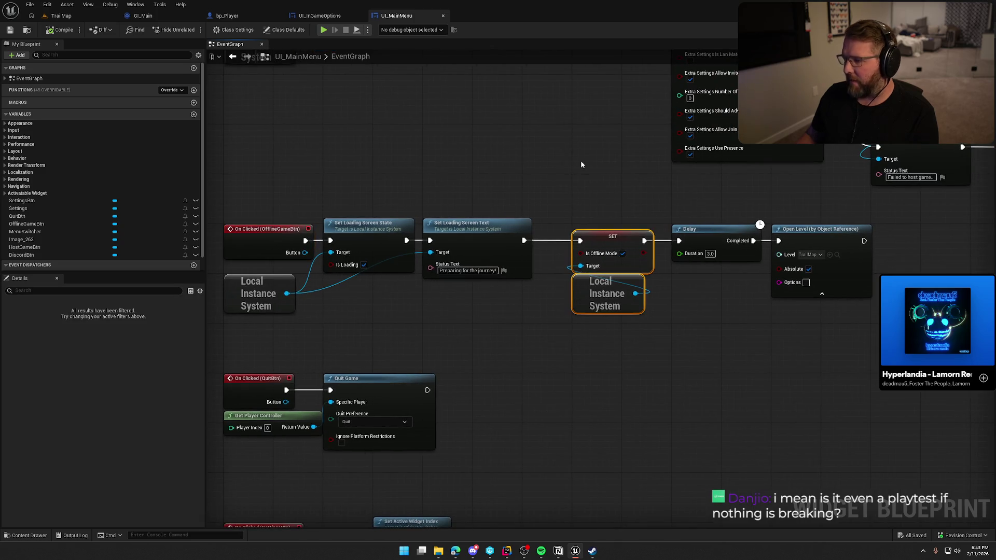
pyautogui.click(742, 377)
pyautogui.moveTo(788, 342); pyautogui.dragTo(569, 212)
pyautogui.click(580, 180)
pyautogui.moveTo(526, 175); pyautogui.dragTo(646, 196)
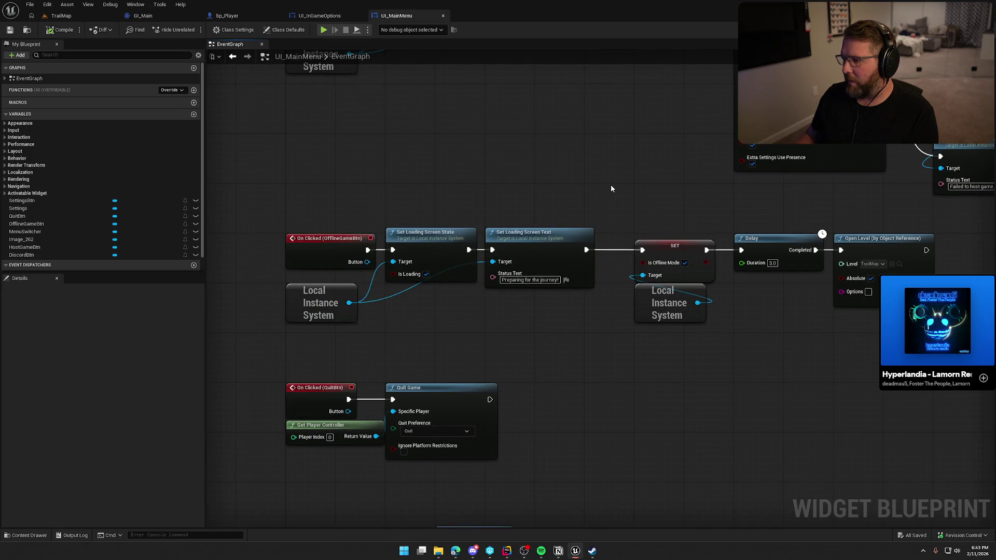
pyautogui.moveTo(685, 379)
pyautogui.mouseDown()
pyautogui.moveTo(700, 348)
pyautogui.moveTo(699, 305)
pyautogui.mouseUp()
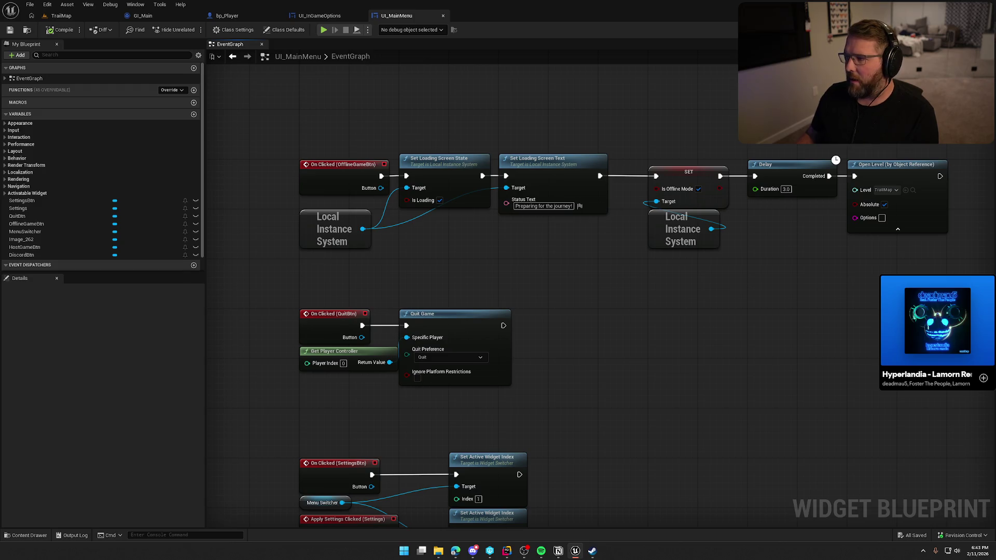
pyautogui.click(963, 30)
pyautogui.click(298, 265)
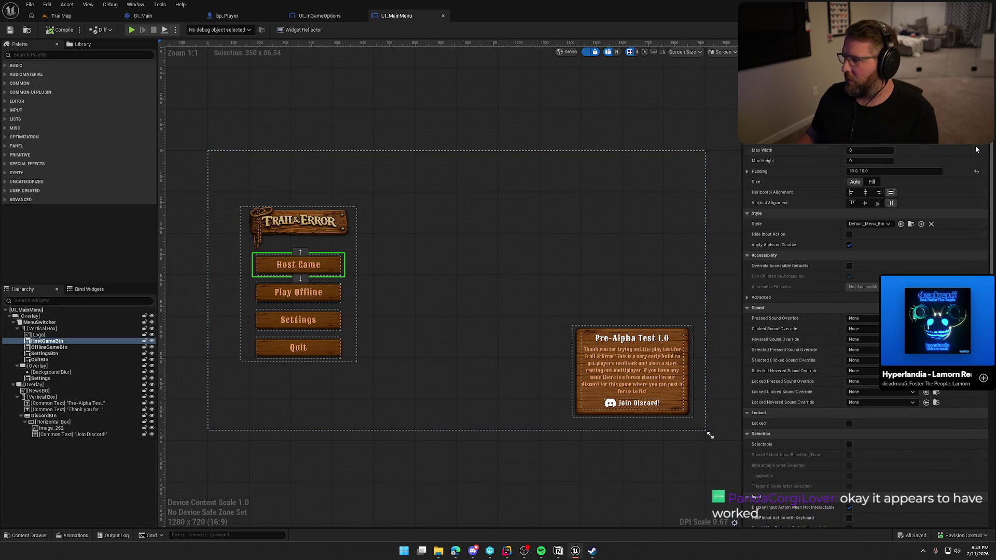
# - Jump to HostGameBtn's On Clicked handler and follow its session creation nodes
pyautogui.scroll(-10, 882, 337)
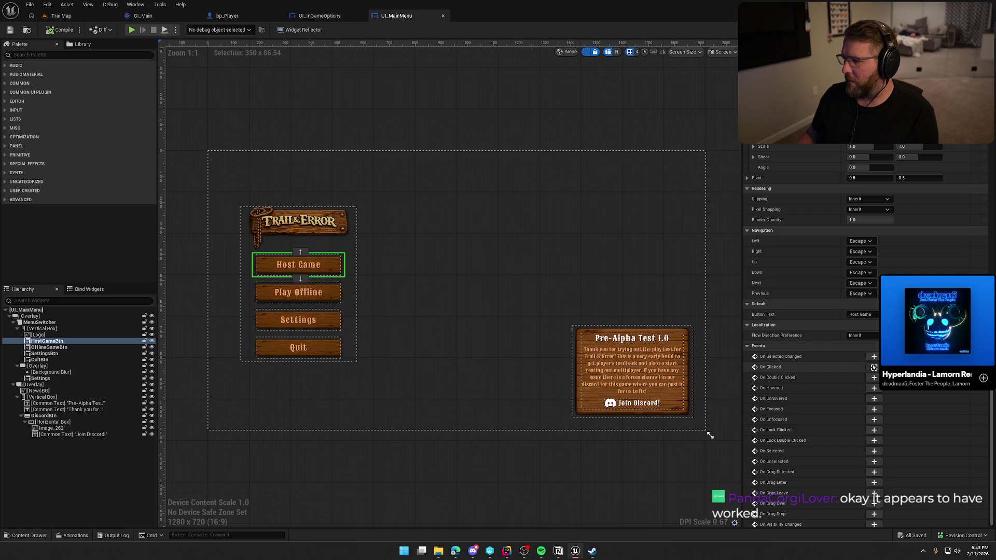
pyautogui.click(873, 367)
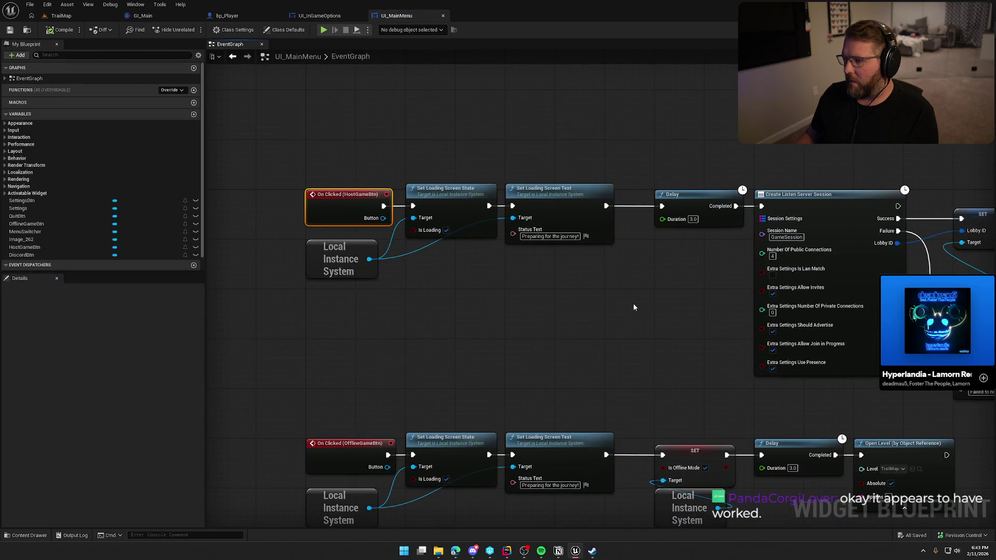
pyautogui.moveTo(667, 292); pyautogui.dragTo(395, 260)
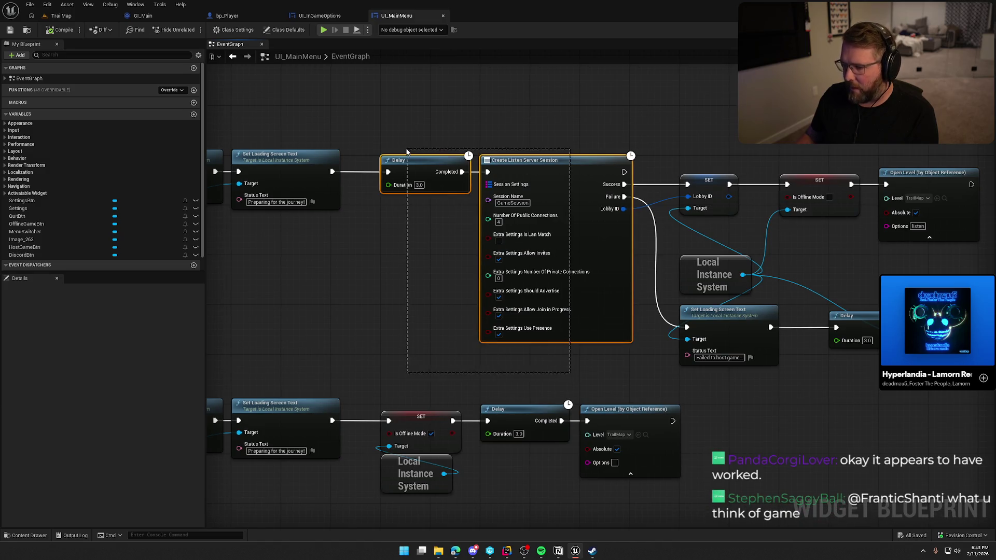
pyautogui.moveTo(446, 285); pyautogui.dragTo(381, 271)
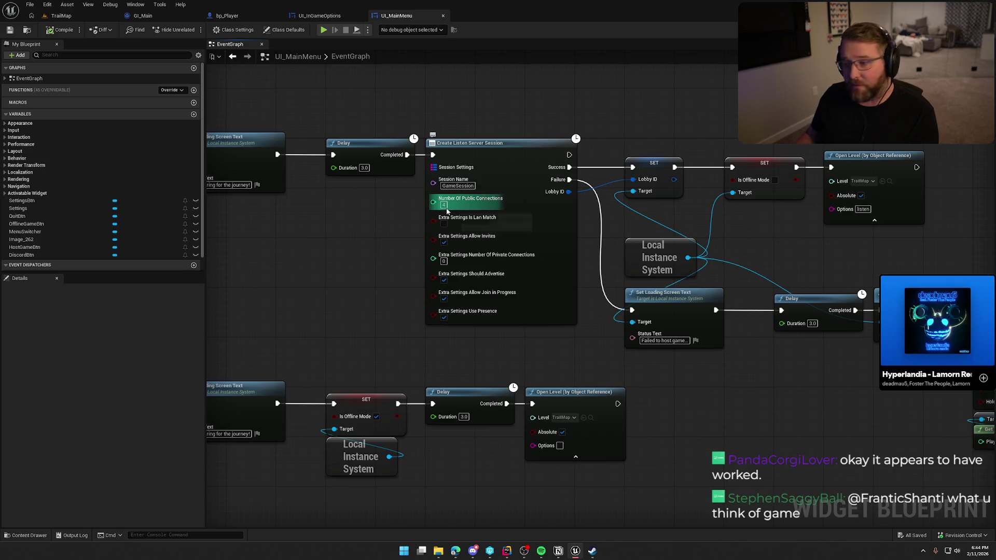
pyautogui.moveTo(744, 238); pyautogui.dragTo(649, 234)
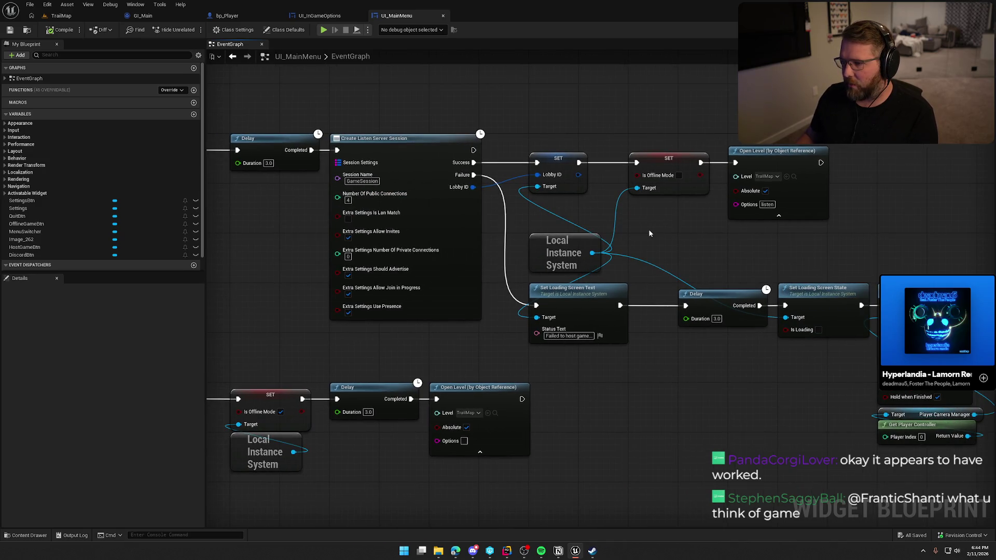
# - Review the success path's Open Level nodes and the failure camera fade, then switch to File Explorer
pyautogui.moveTo(525, 132); pyautogui.dragTo(807, 264)
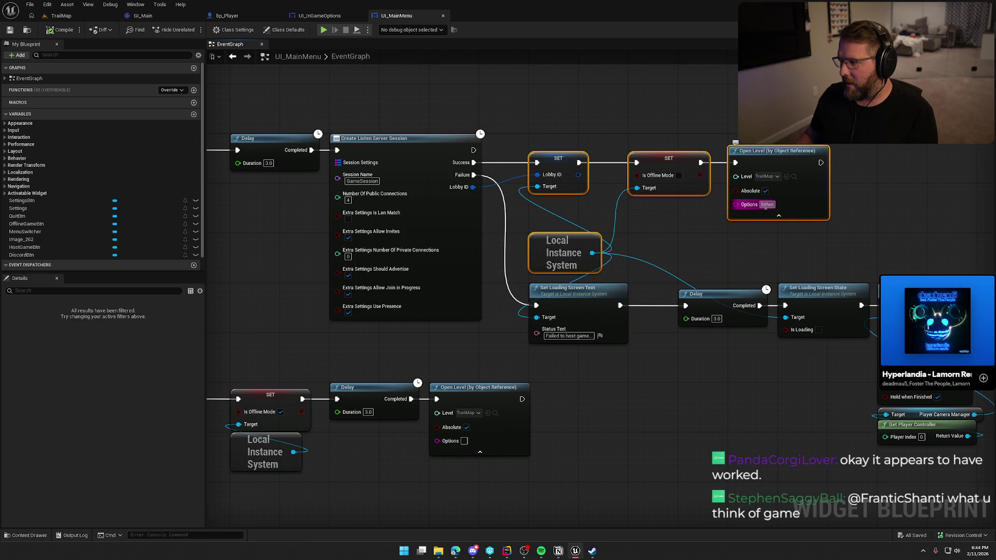
pyautogui.click(751, 221)
pyautogui.moveTo(750, 221); pyautogui.dragTo(636, 201)
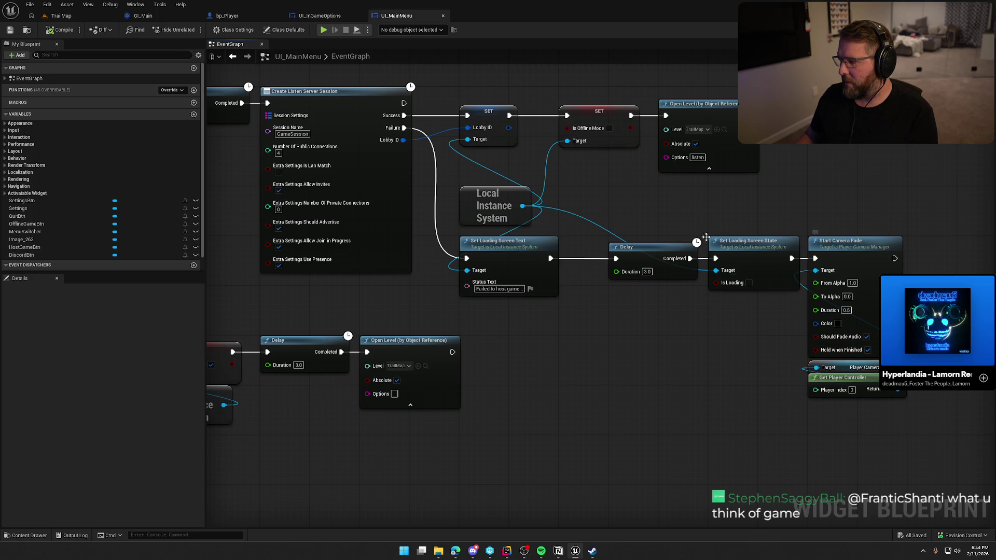
pyautogui.moveTo(632, 176); pyautogui.dragTo(668, 213)
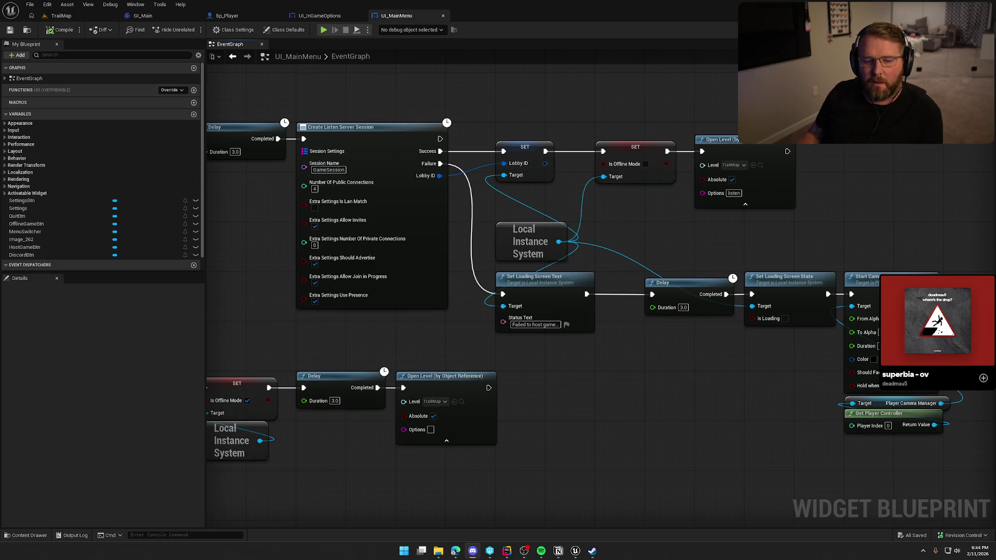
pyautogui.hotkey('alt', 'Tab')
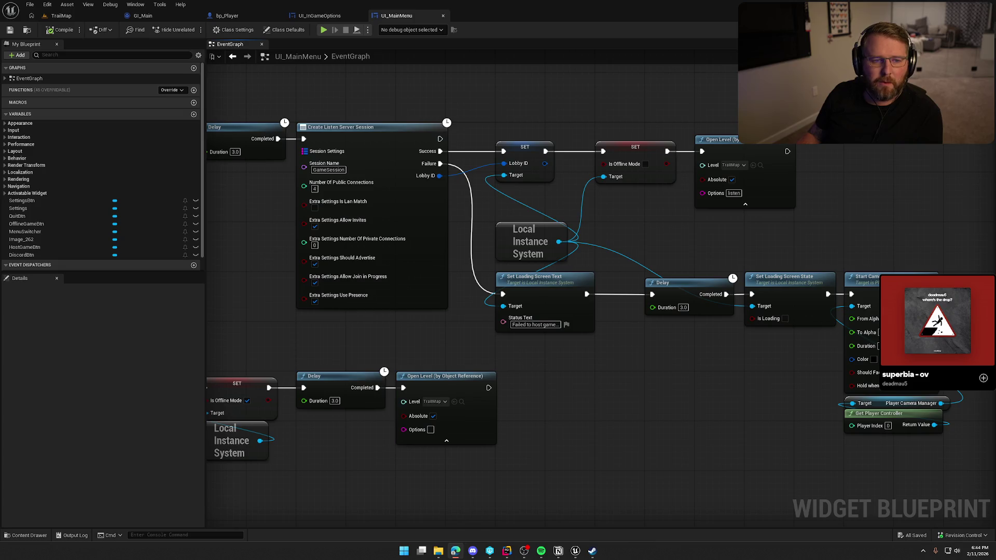
pyautogui.hotkey('alt', 'Tab')
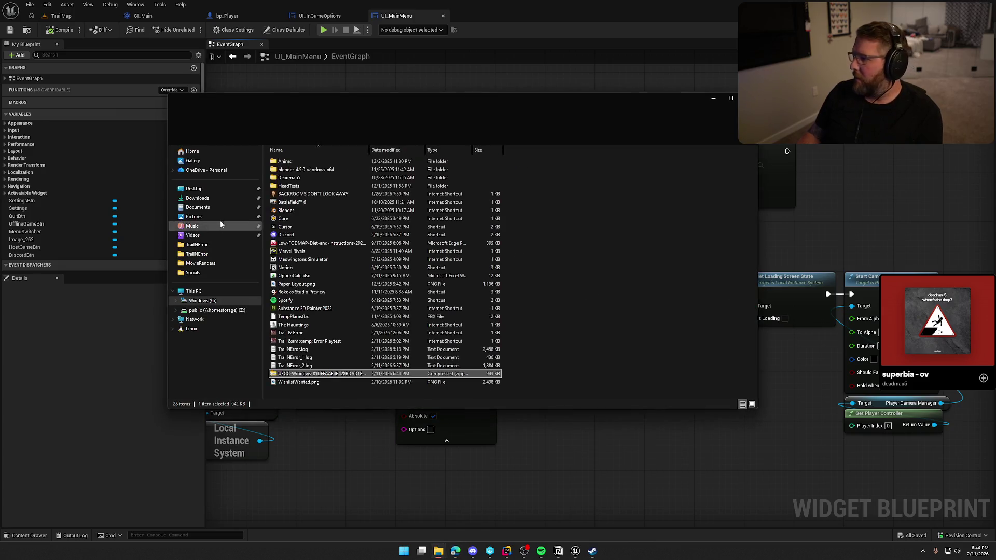
# - Pass UEMinidump.dmp from File Explorer to Rider's Native Core Dump setup
pyautogui.hotkey('alt', 'Tab')
pyautogui.click(497, 139)
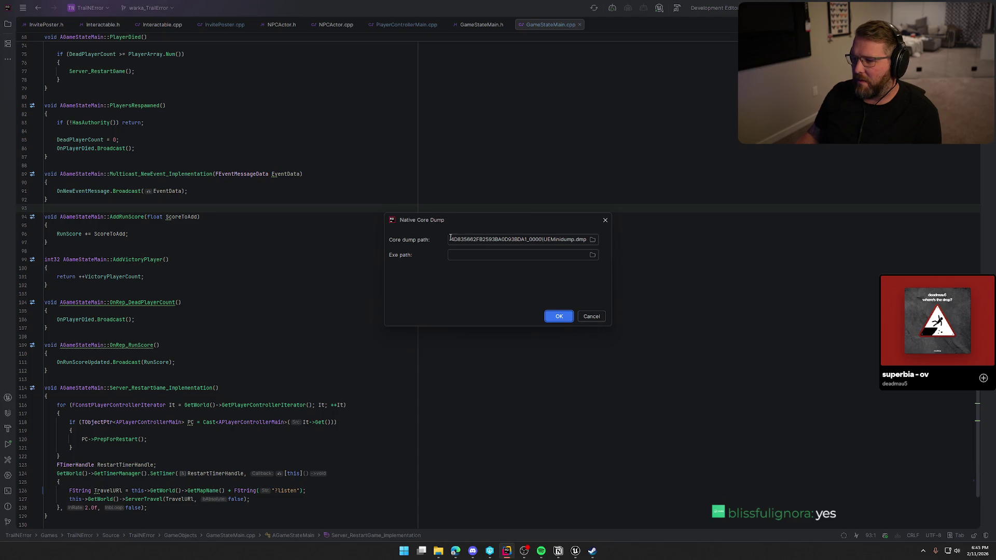
# - Cancel the exe-less setup and re-drop UEMinidump.dmp into Rider as a Native Core Dump
pyautogui.click(591, 315)
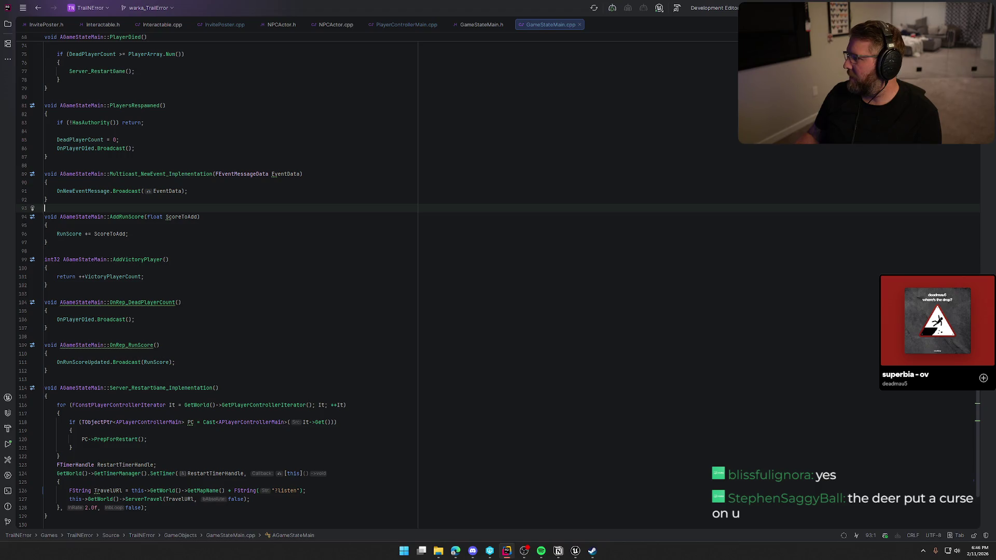
pyautogui.click(736, 164)
pyautogui.click(505, 278)
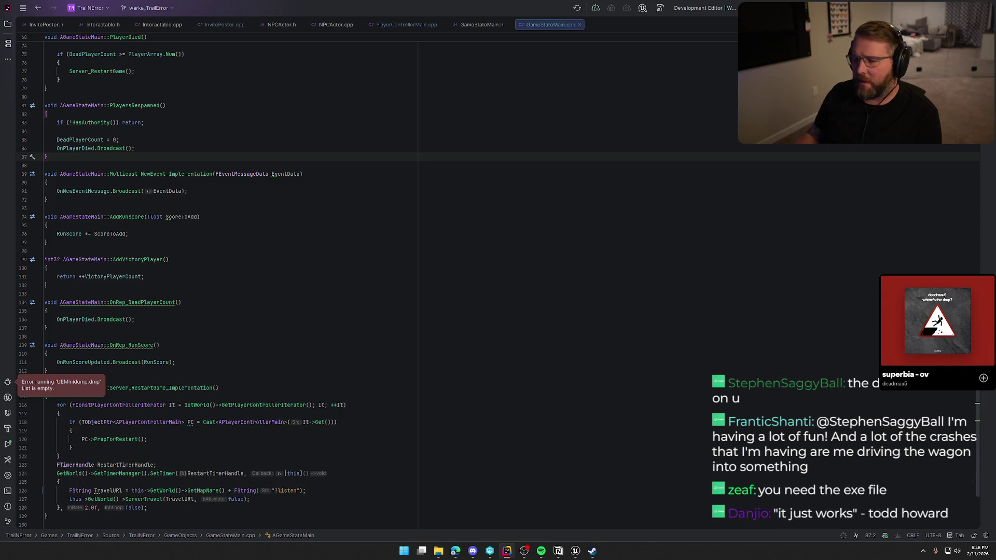
pyautogui.moveTo(498, 5)
pyautogui.mouseDown()
pyautogui.moveTo(685, 187)
pyautogui.moveTo(690, 205)
pyautogui.mouseUp()
pyautogui.click(506, 286)
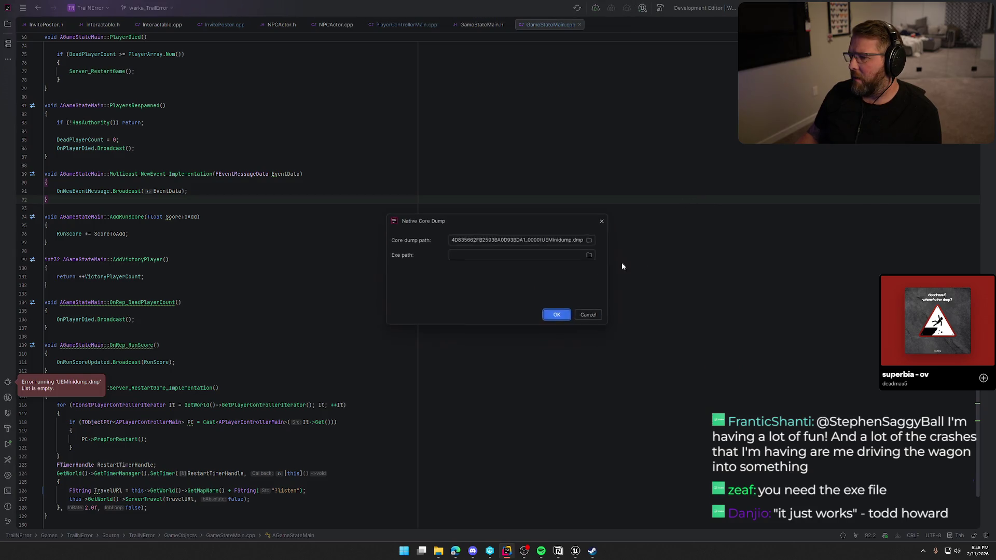
# - Set the exe path to TrailNError\Saved\Builds\Windows\TrailNError.exe and start debugging the dump
pyautogui.click(592, 255)
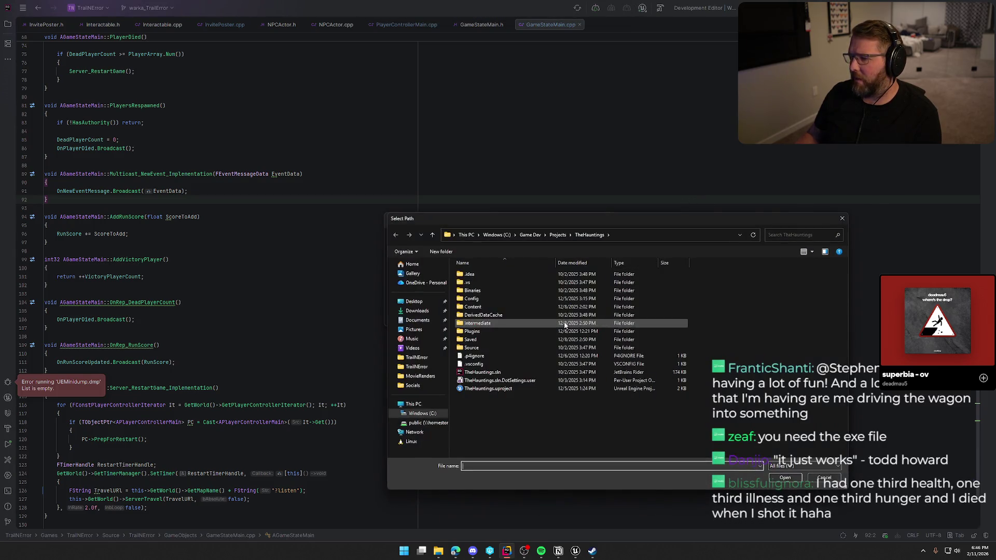
pyautogui.click(558, 234)
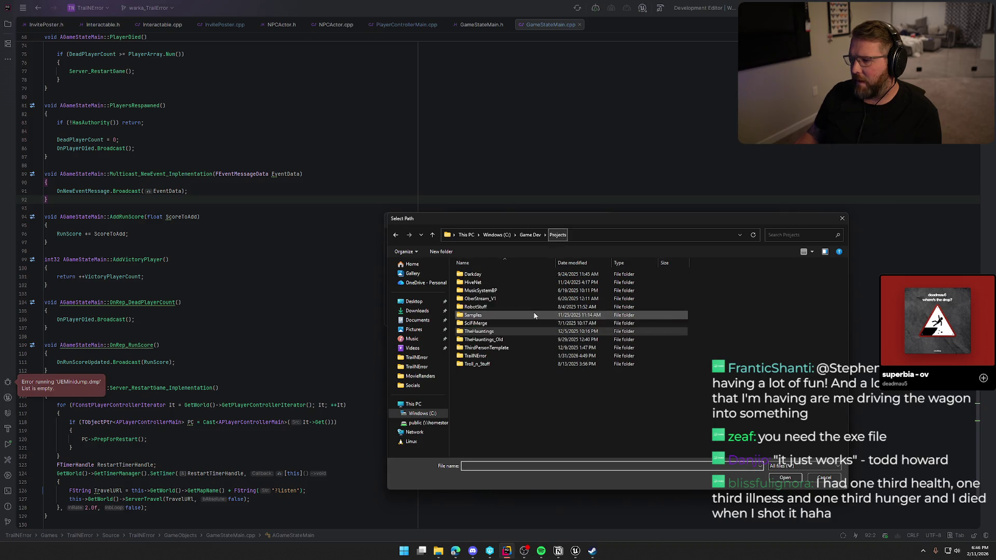
pyautogui.doubleClick(494, 356)
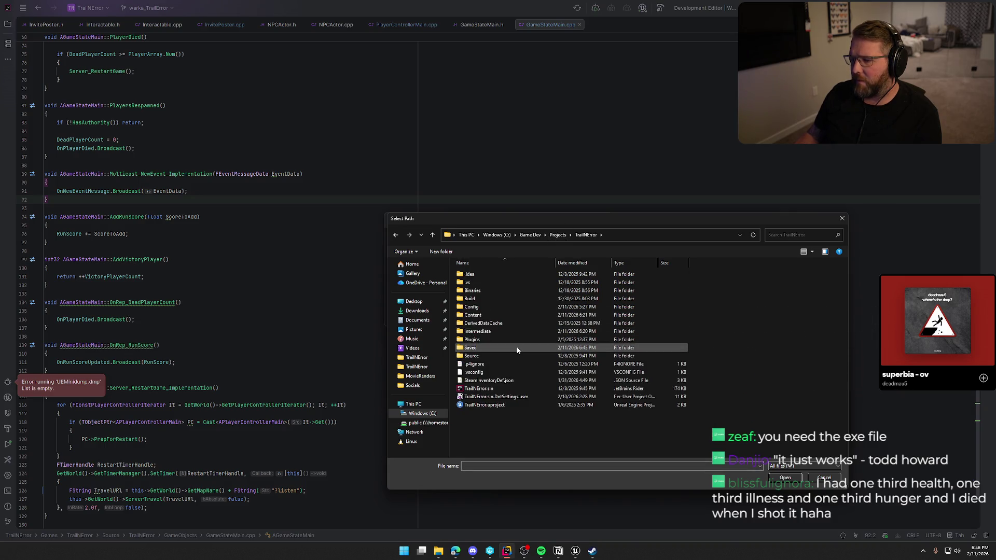
pyautogui.doubleClick(486, 347)
pyautogui.doubleClick(485, 282)
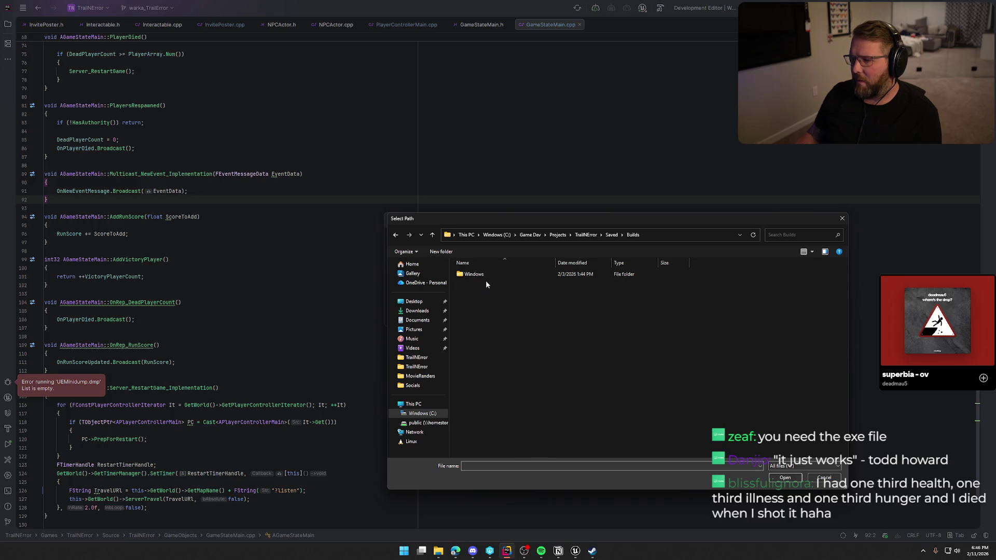
pyautogui.doubleClick(472, 274)
pyautogui.click(493, 318)
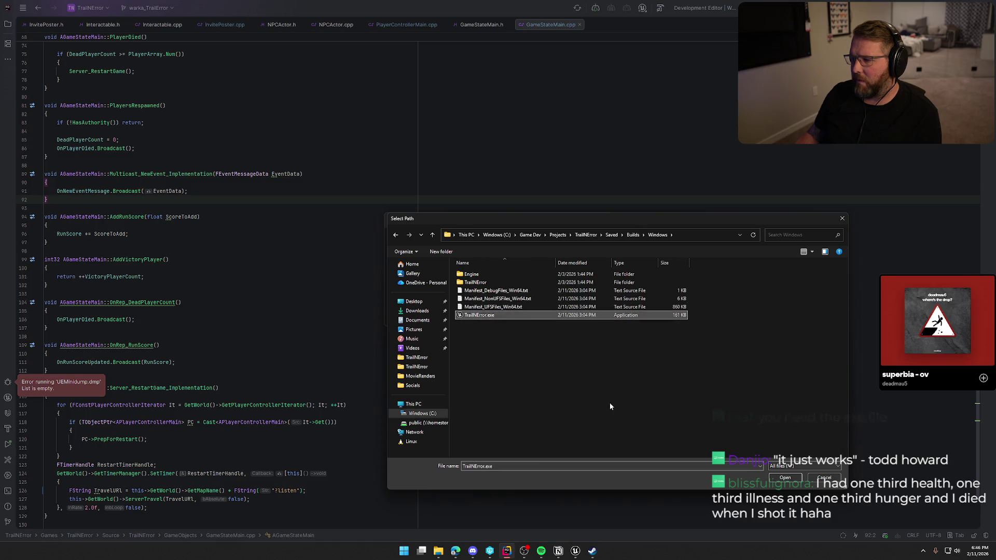
pyautogui.click(775, 476)
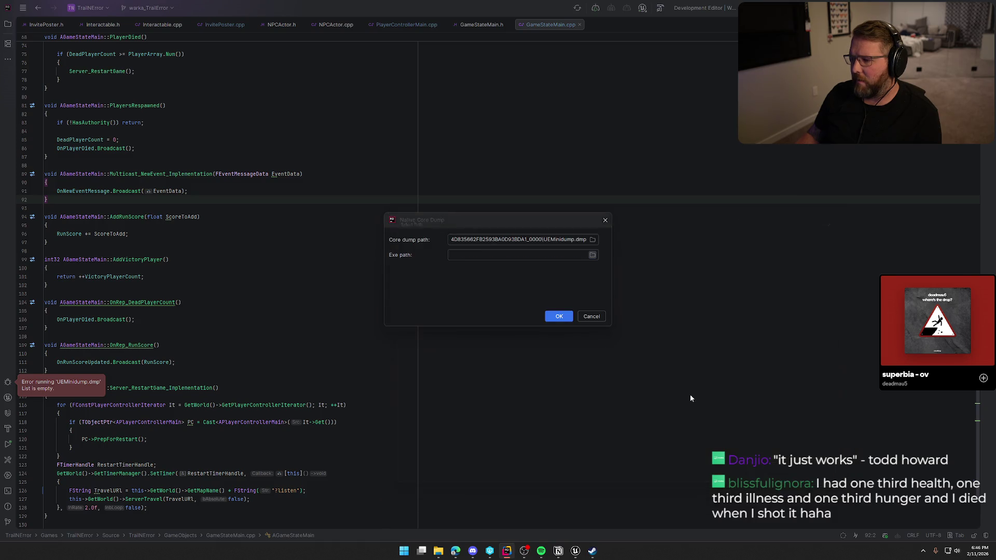
pyautogui.click(560, 314)
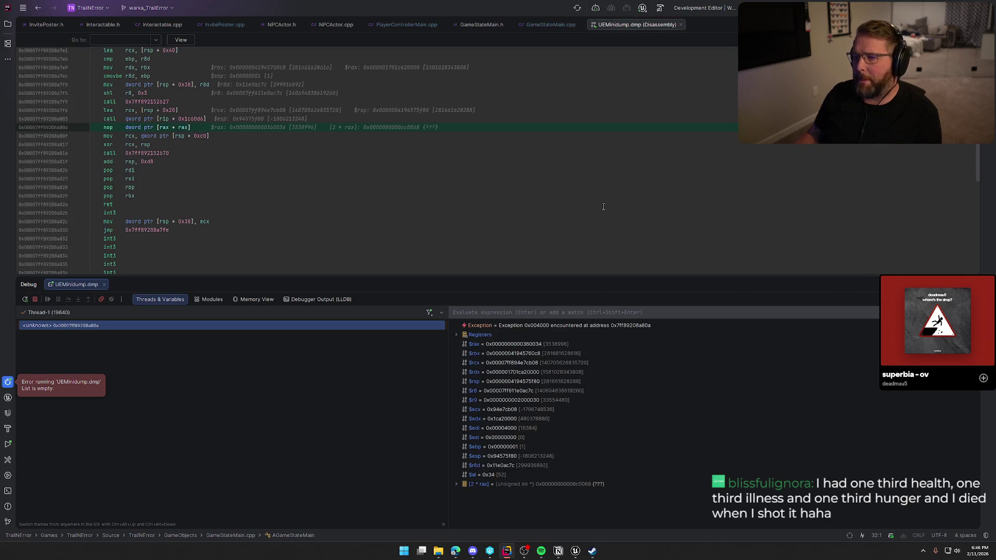
pyautogui.click(90, 382)
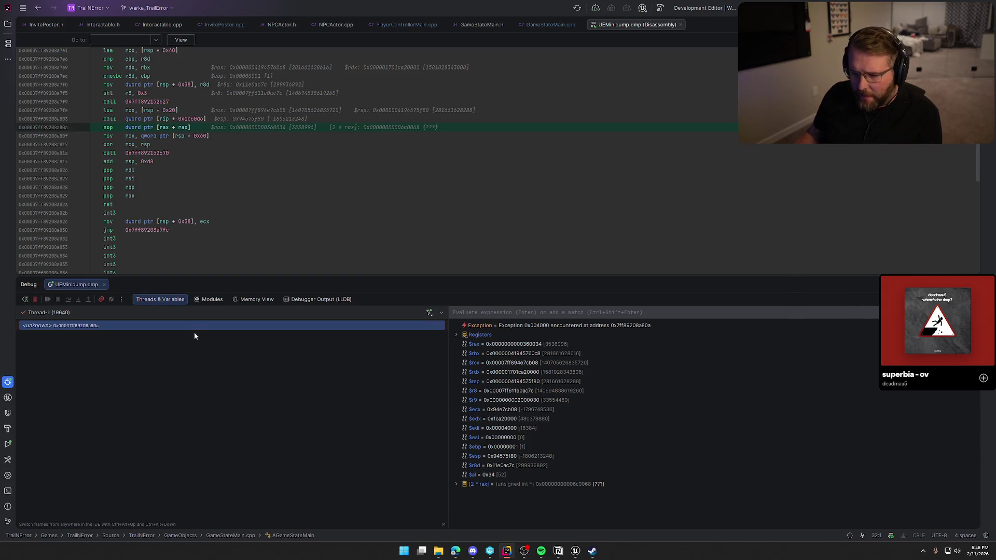
pyautogui.click(317, 300)
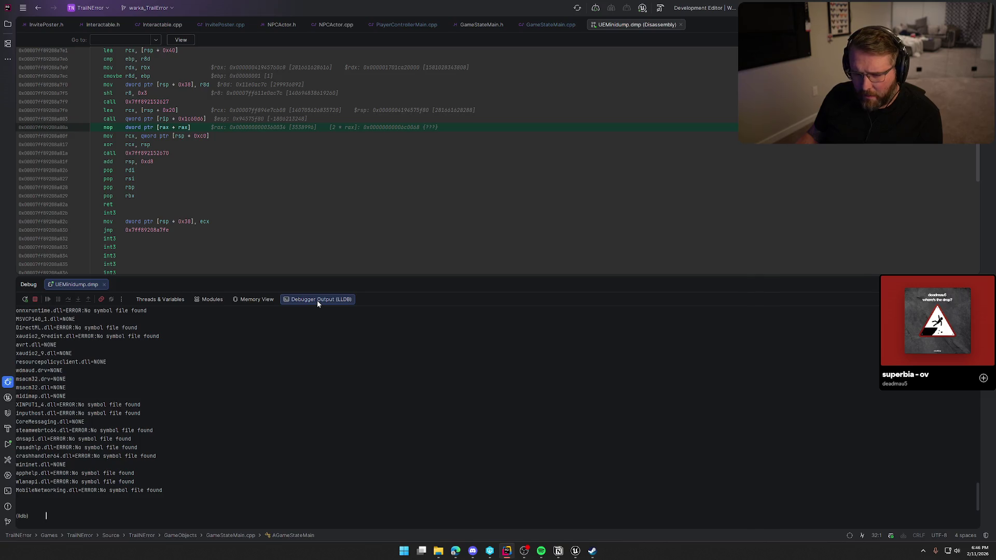
pyautogui.click(153, 300)
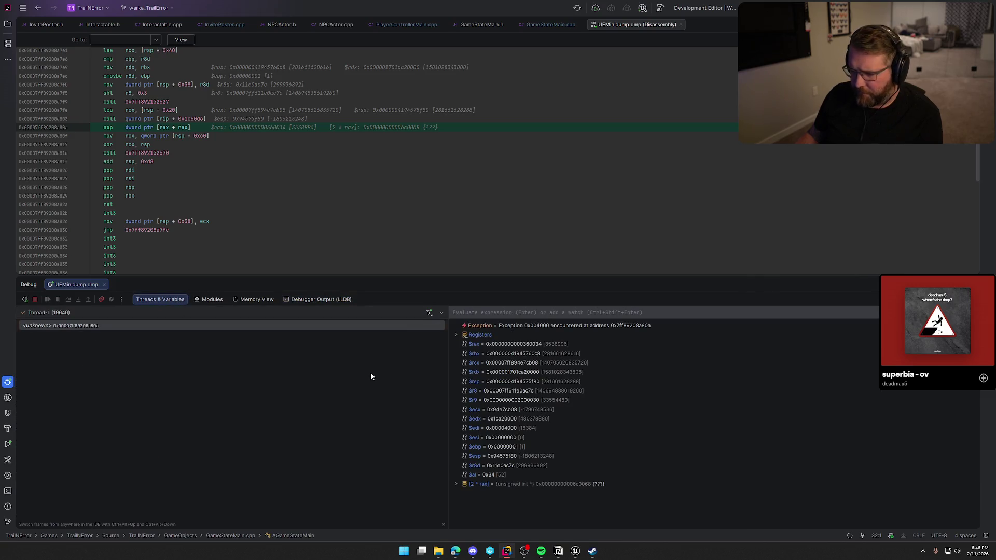
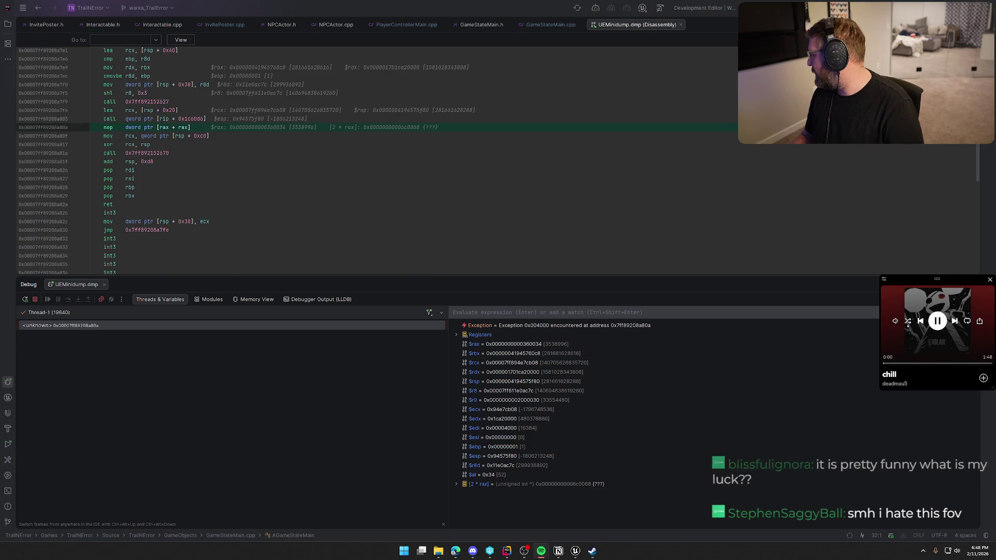
# - Skip ahead three songs in the media player, then go back one
pyautogui.click(954, 321)
pyautogui.click(954, 321)
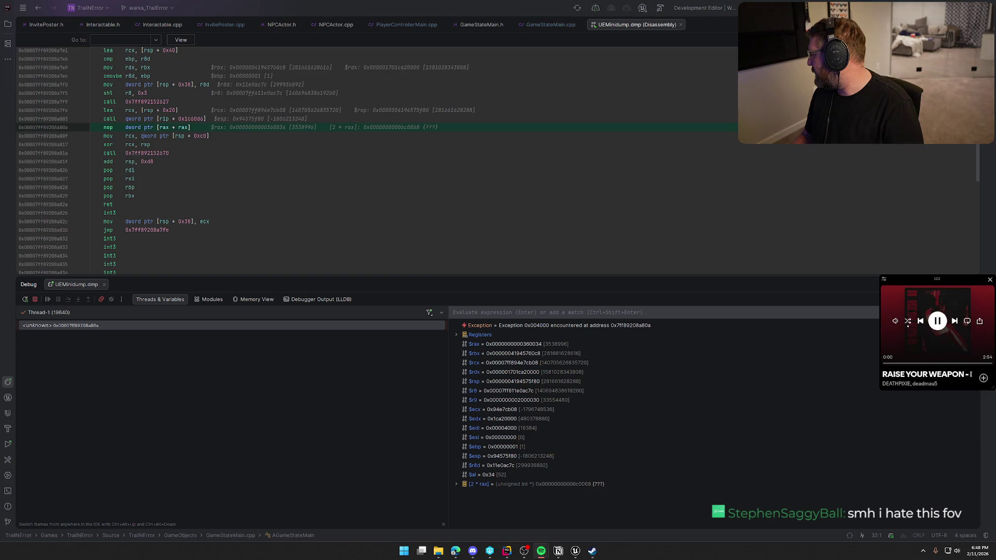
pyautogui.click(954, 321)
pyautogui.click(920, 321)
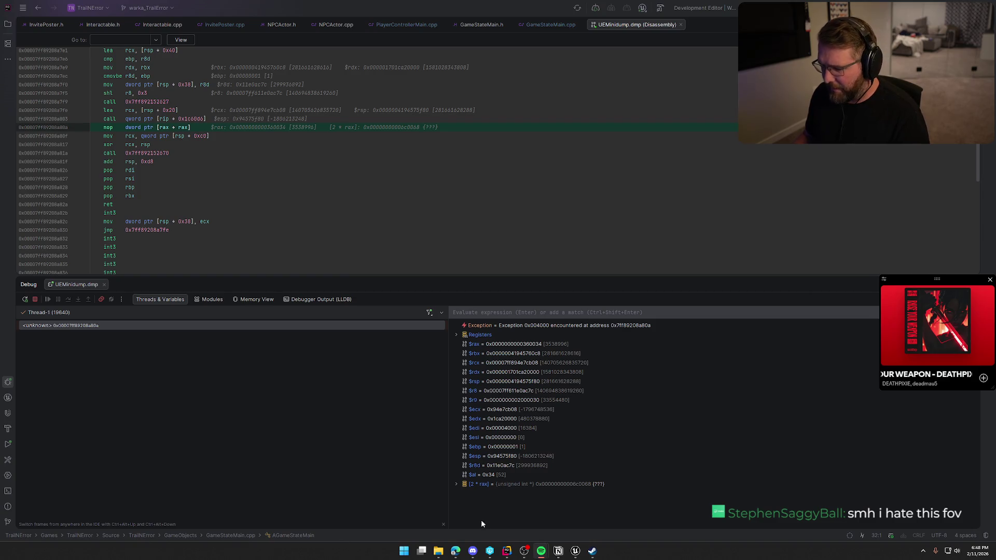
# - Expand and collapse the register list, check the Memory View, then show the loaded modules
pyautogui.click(456, 335)
pyautogui.click(456, 335)
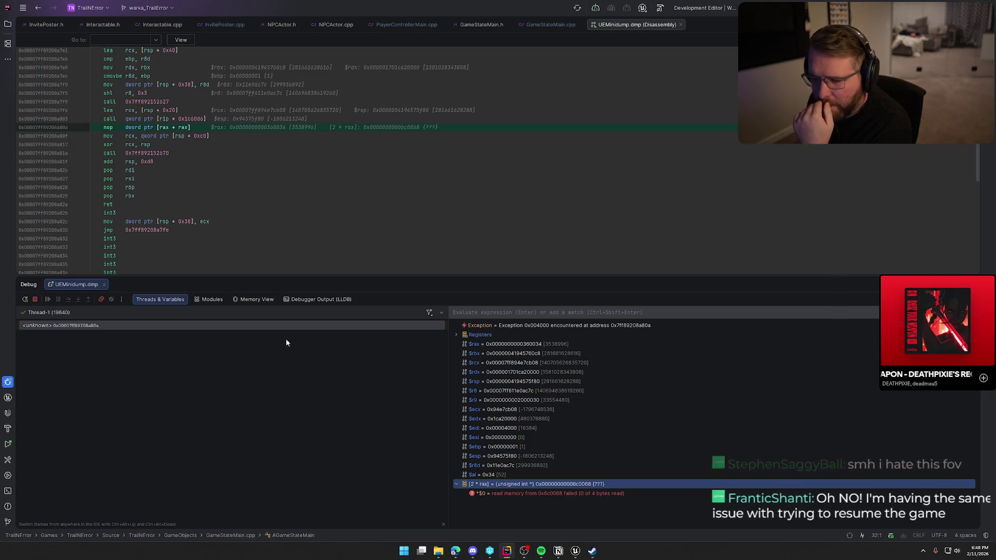
pyautogui.click(254, 301)
pyautogui.click(212, 298)
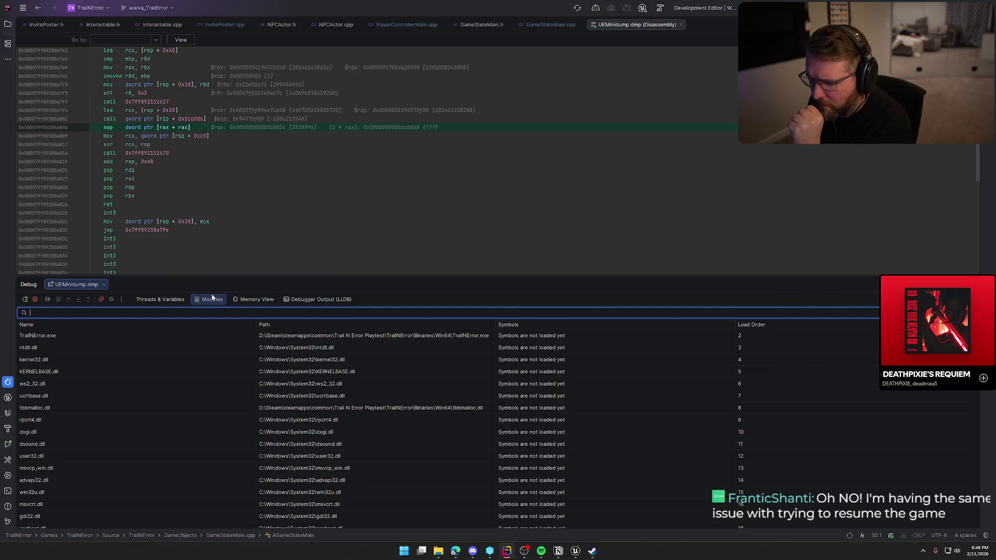
# - Scroll through the modules list, then return to the Threads & Variables view
pyautogui.scroll(-5, 201, 425)
pyautogui.scroll(5, 201, 428)
pyautogui.click(160, 299)
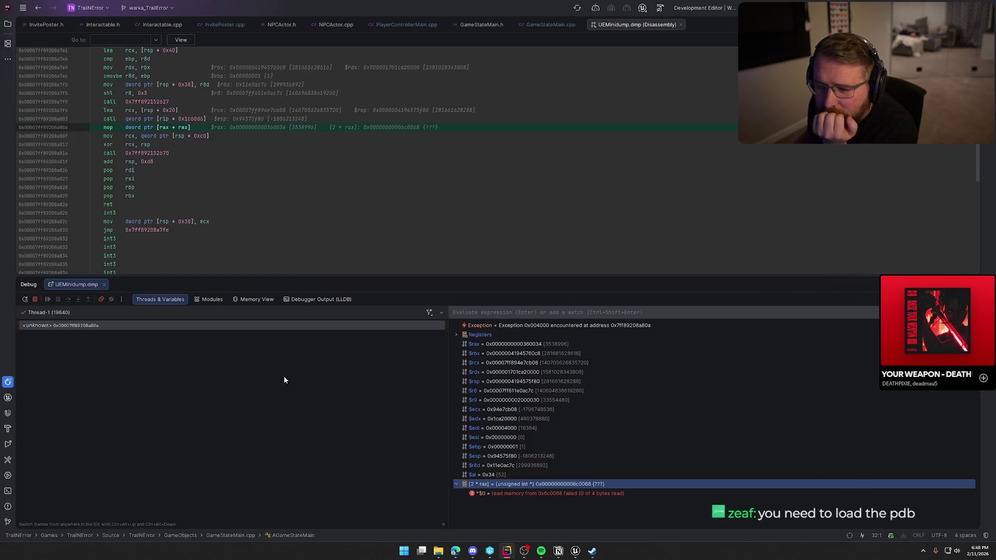
pyautogui.click(181, 41)
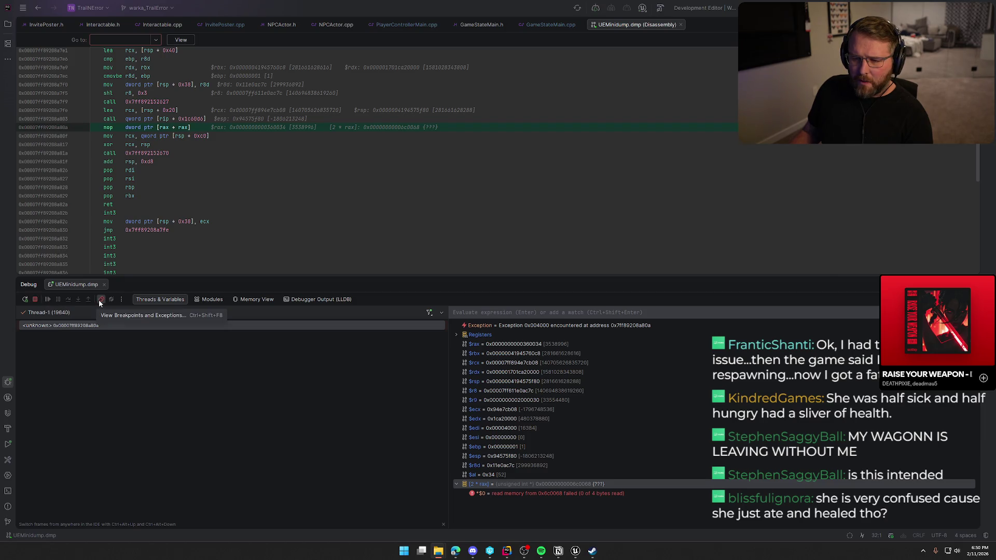
pyautogui.scroll(-3, 365, 176)
pyautogui.scroll(4, 365, 175)
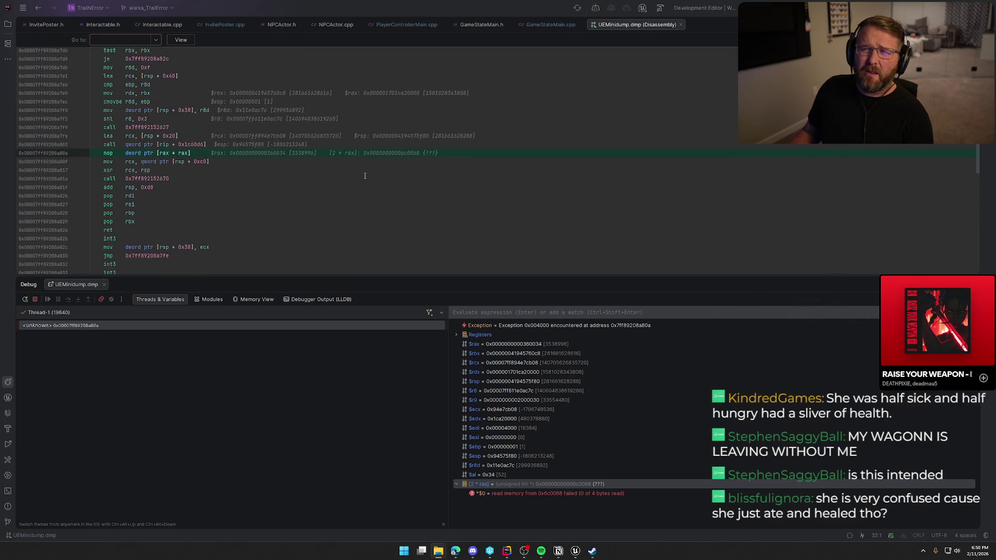
pyautogui.scroll(-1, 365, 175)
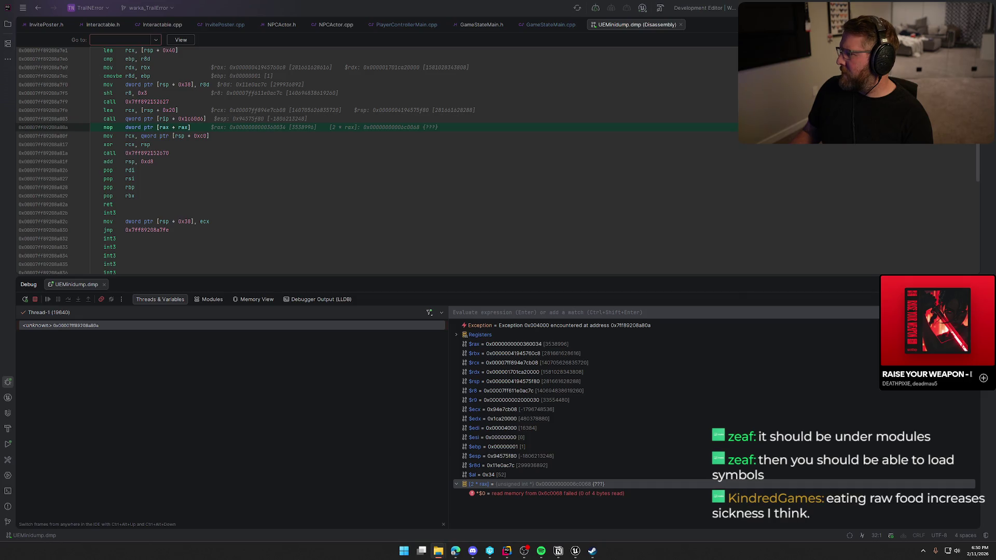
pyautogui.hotkey('alt', 'Tab')
# - Select TrailNError.pdb in the Win64 Binaries folder and return to Rider's modules list
pyautogui.click(254, 256)
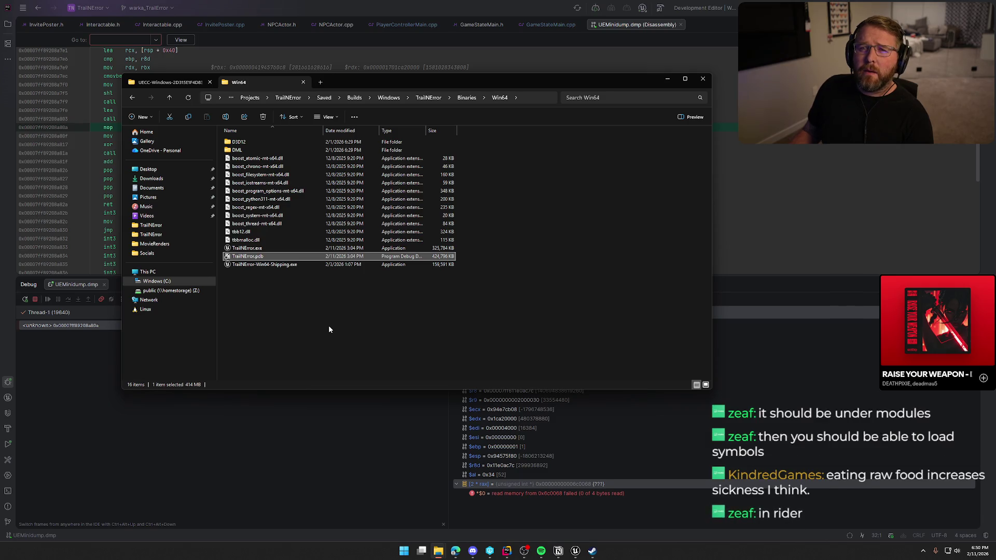
pyautogui.hotkey('alt', 'Tab')
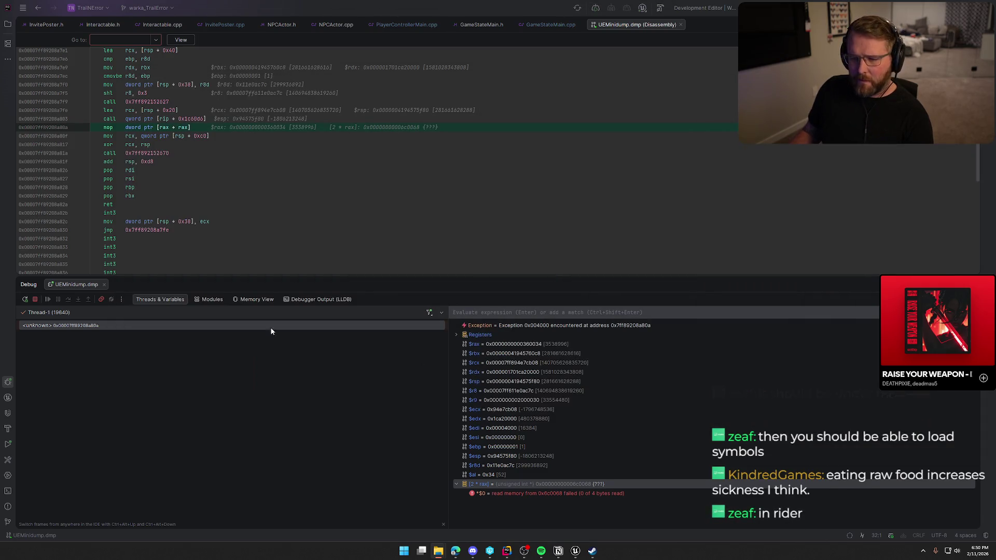
pyautogui.click(203, 300)
# - Open the folder containing TrailNError.exe via Navigate > Module Location, then return to Rider
pyautogui.click(233, 336)
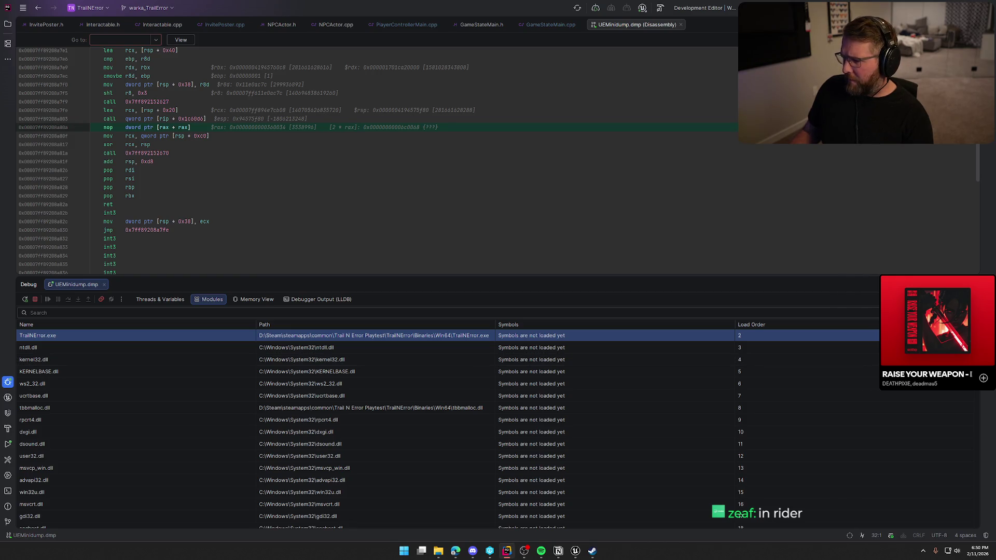
pyautogui.scroll(-20, 966, 442)
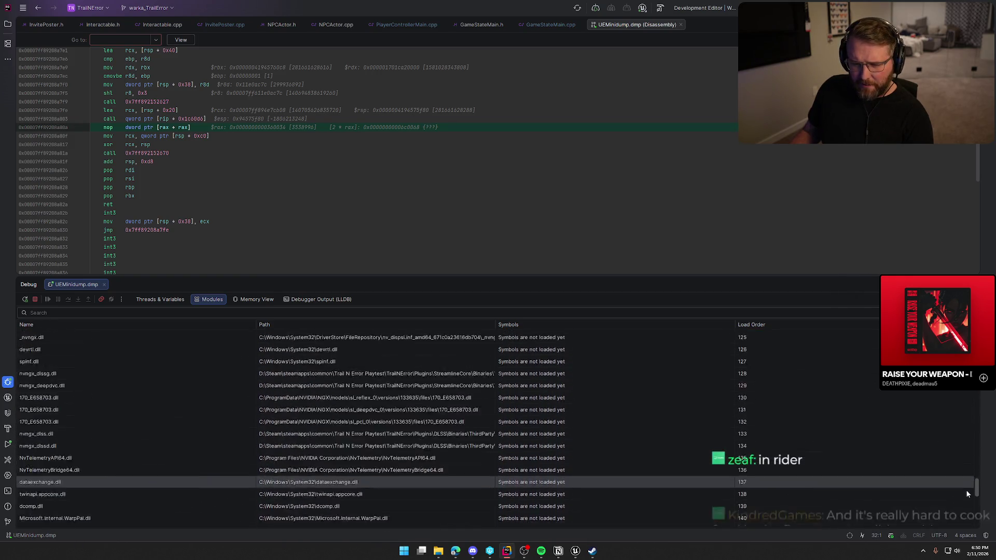
pyautogui.scroll(20, 446, 425)
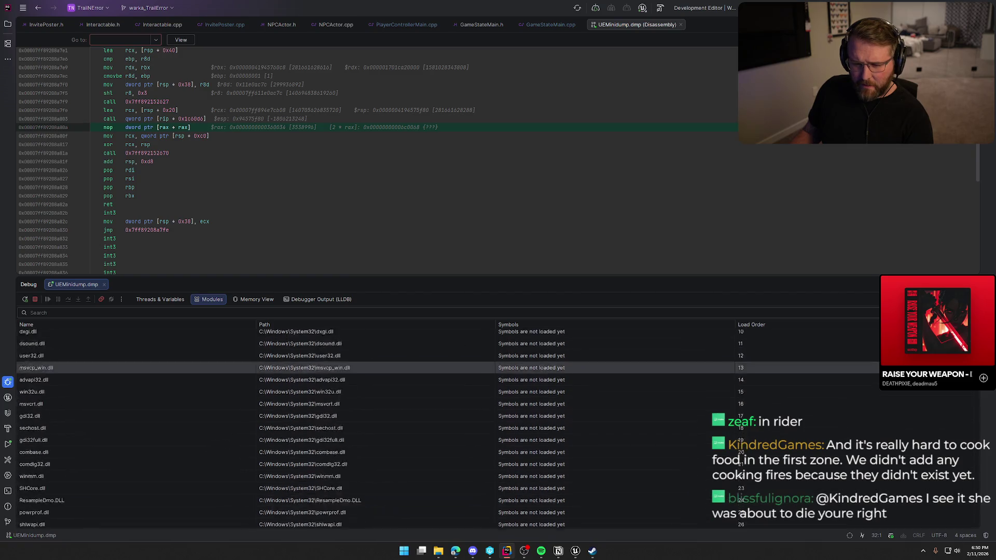
pyautogui.click(38, 335)
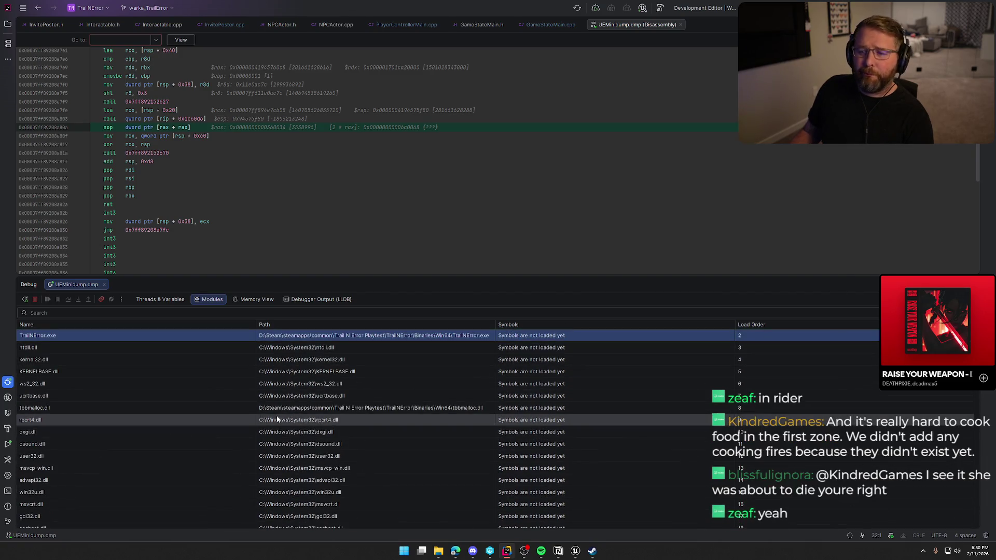
pyautogui.rightClick(79, 335)
pyautogui.moveTo(104, 349)
pyautogui.click(150, 351)
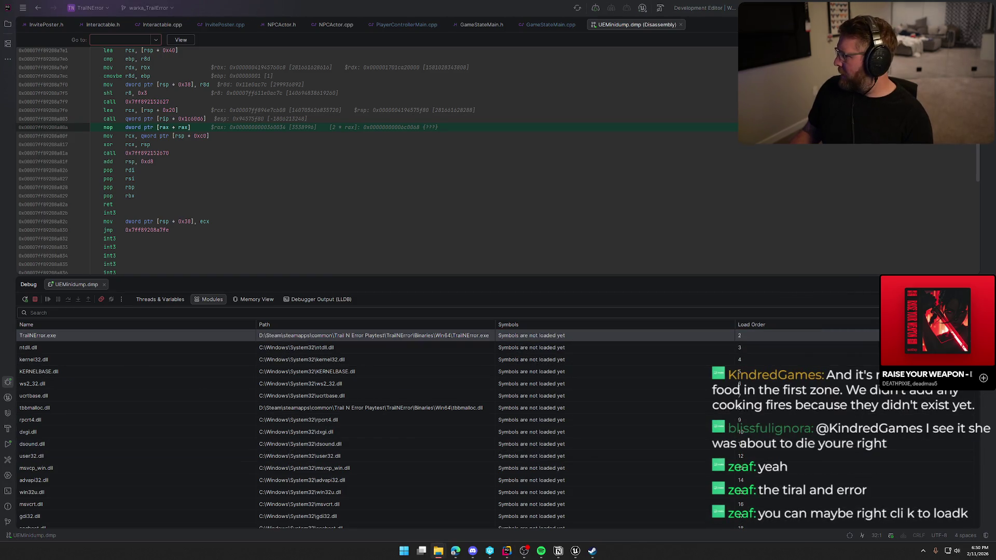
pyautogui.hotkey('alt', 'Tab')
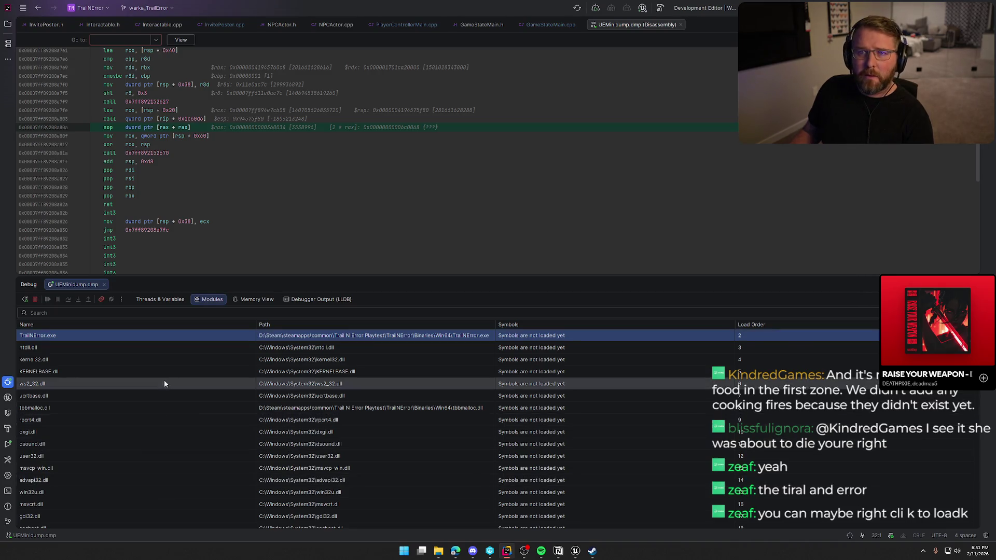
# - Copy TrailNError.exe's path to the clipboard with Copy > Path to Module
pyautogui.rightClick(73, 335)
pyautogui.moveTo(88, 338)
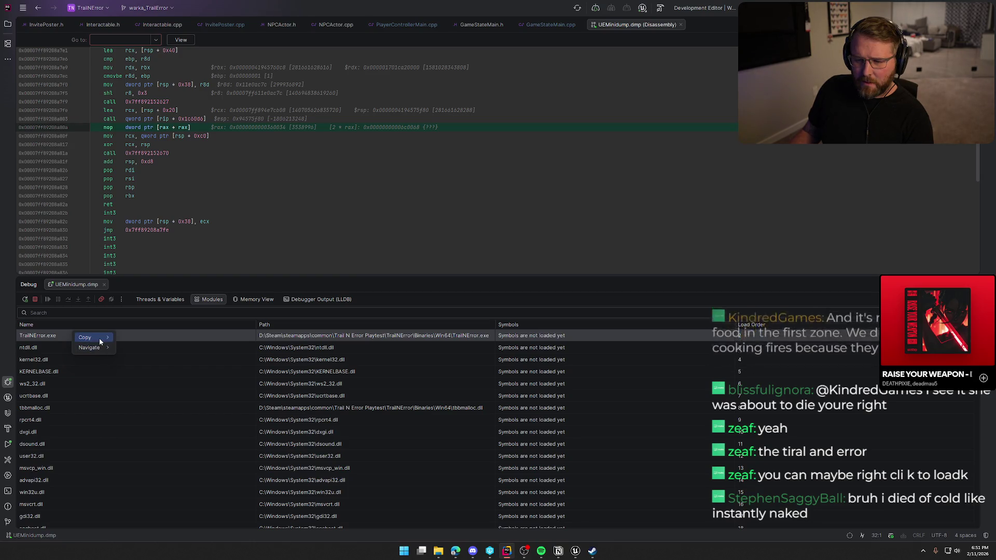
pyautogui.click(47, 336)
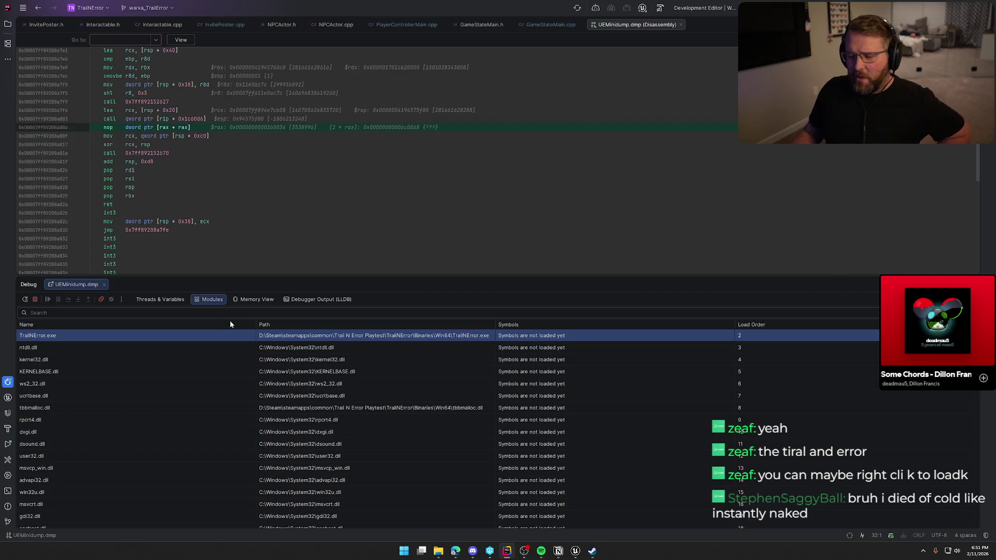
pyautogui.click(249, 303)
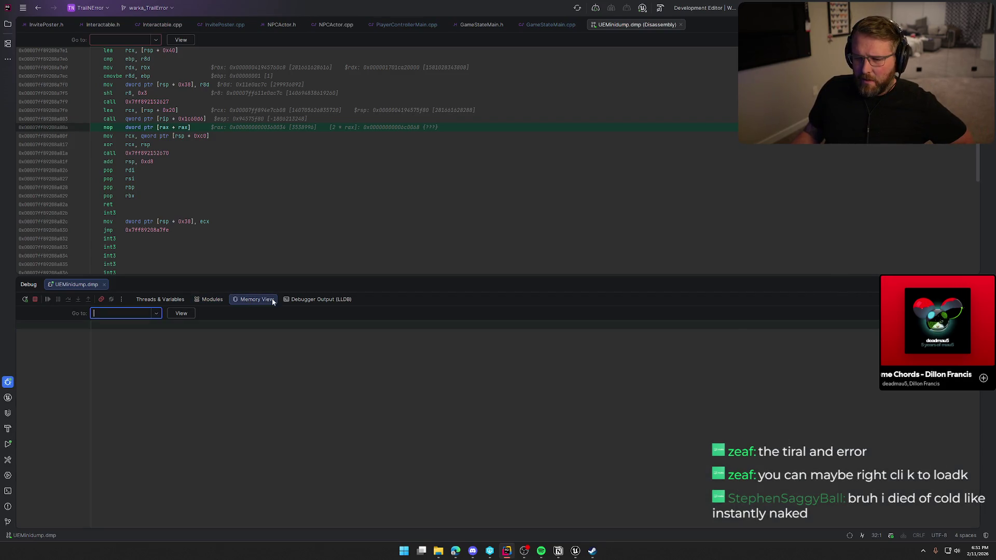
# - Review the LLDB debugger output down to its end, where DLLs report 'No symbol file found'
pyautogui.click(319, 299)
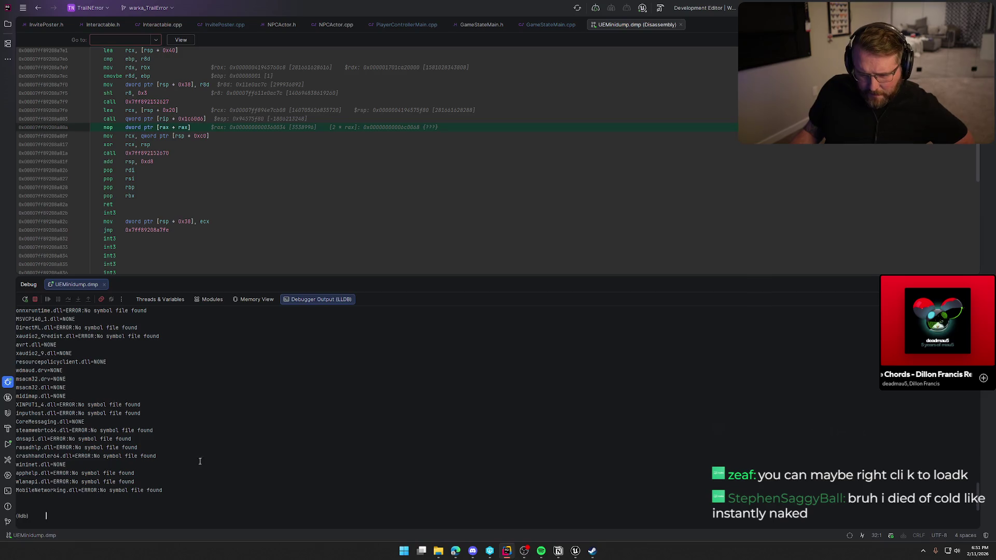
pyautogui.scroll(5, 223, 483)
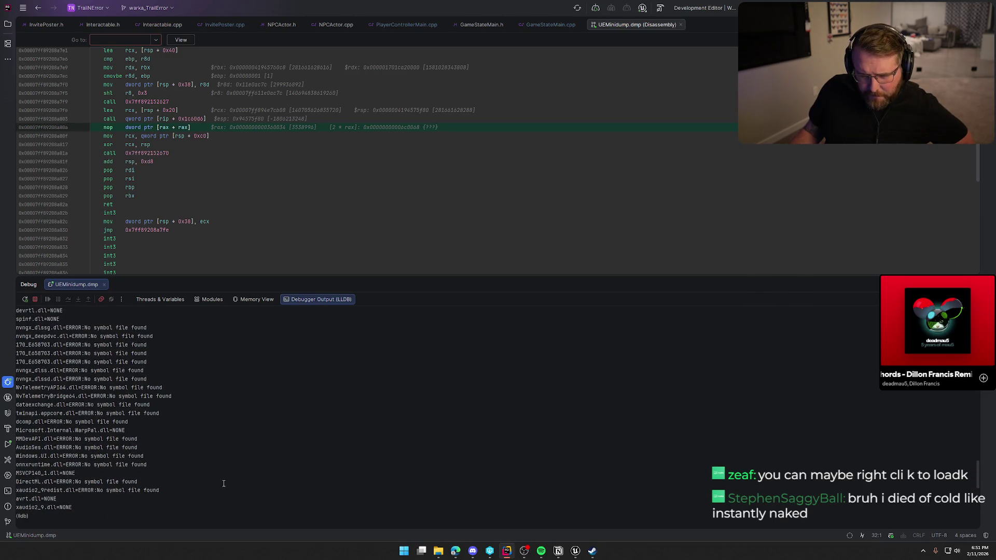
pyautogui.scroll(10, 223, 481)
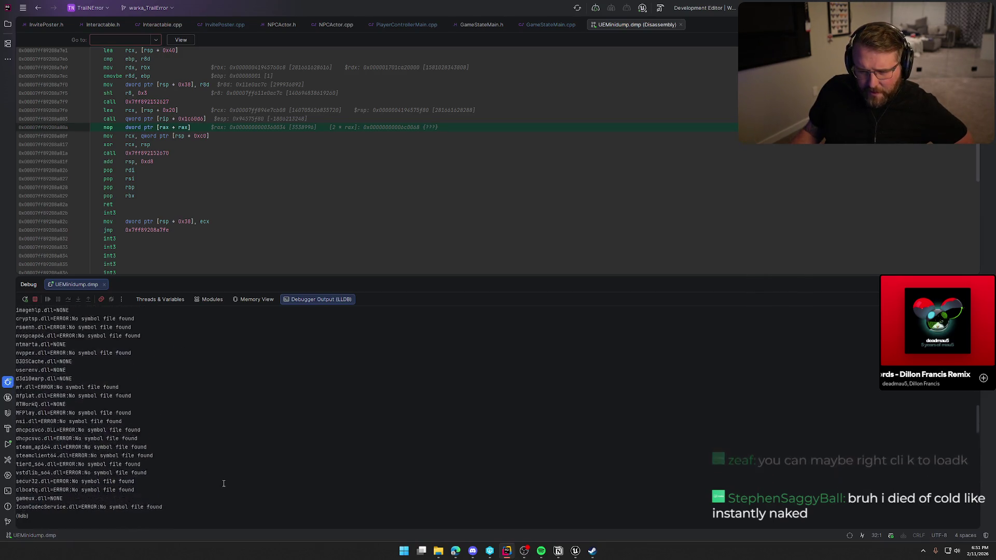
pyautogui.scroll(5, 46, 513)
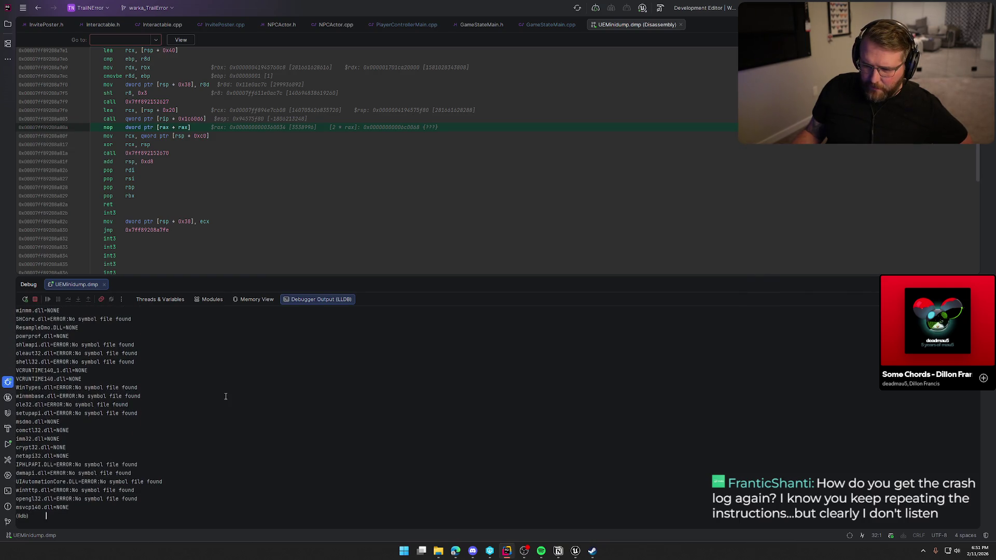
pyautogui.scroll(7, 226, 396)
pyautogui.click(210, 300)
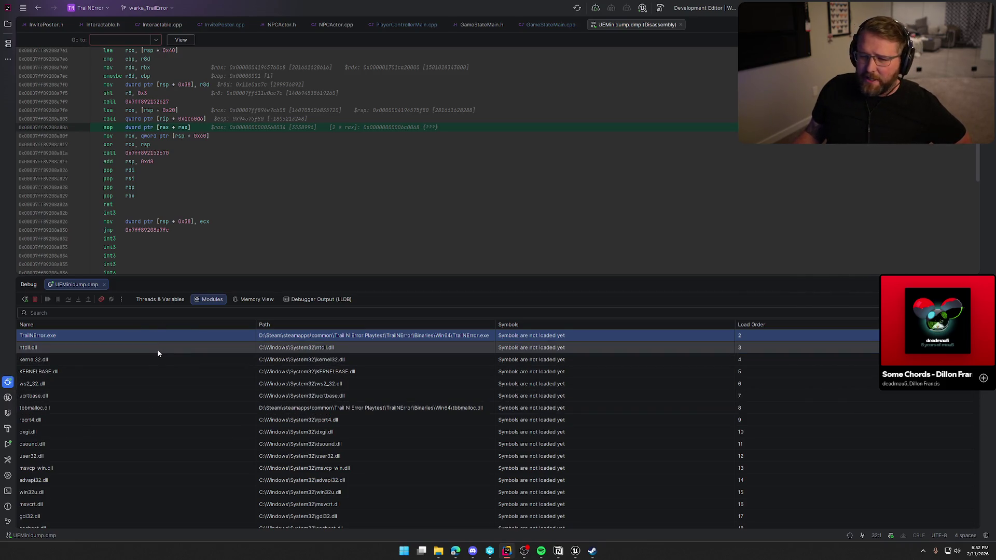
pyautogui.click(306, 301)
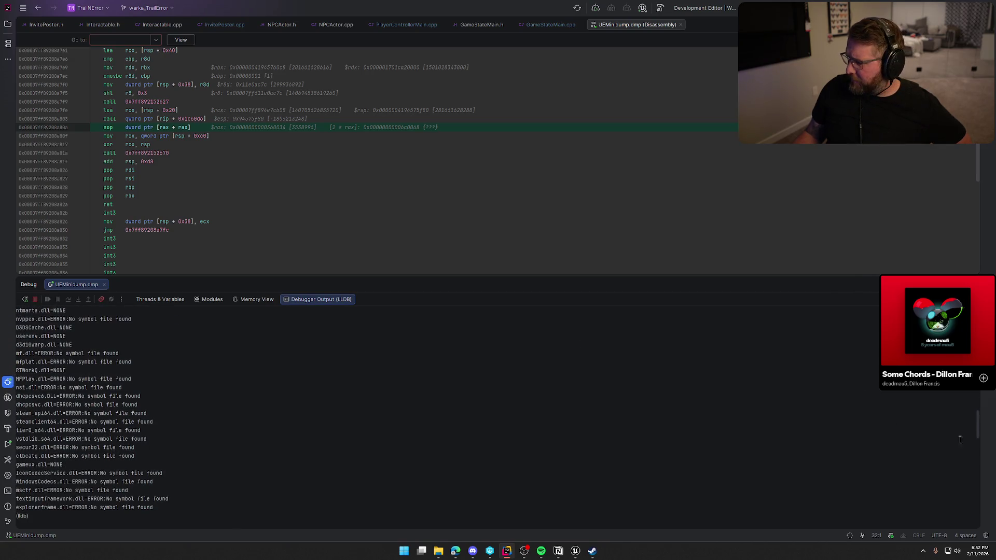
pyautogui.moveTo(981, 425); pyautogui.dragTo(979, 497)
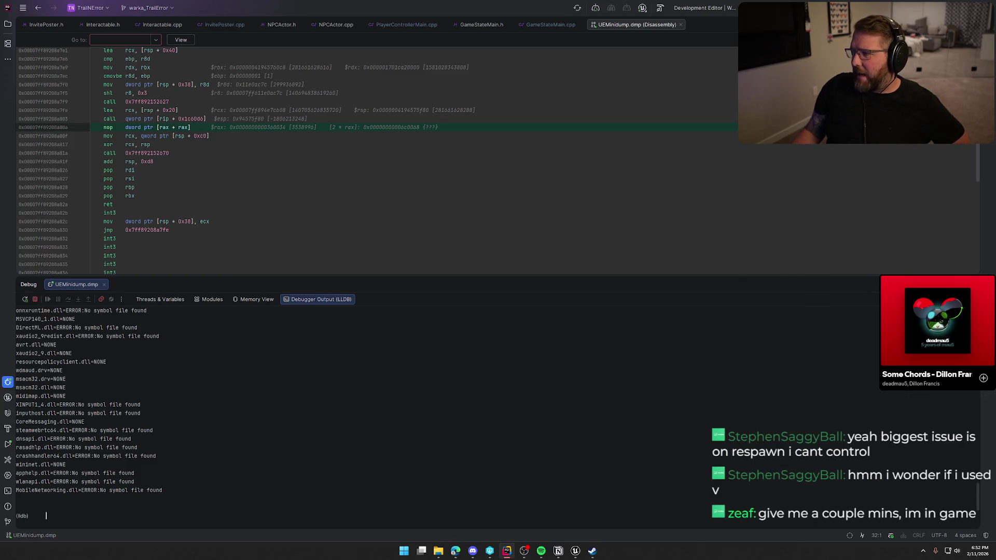
# - Close the source file tabs from InvitePoster.h onward, keeping only UEMinidump.dmp open
pyautogui.hotkey('alt', 'Tab')
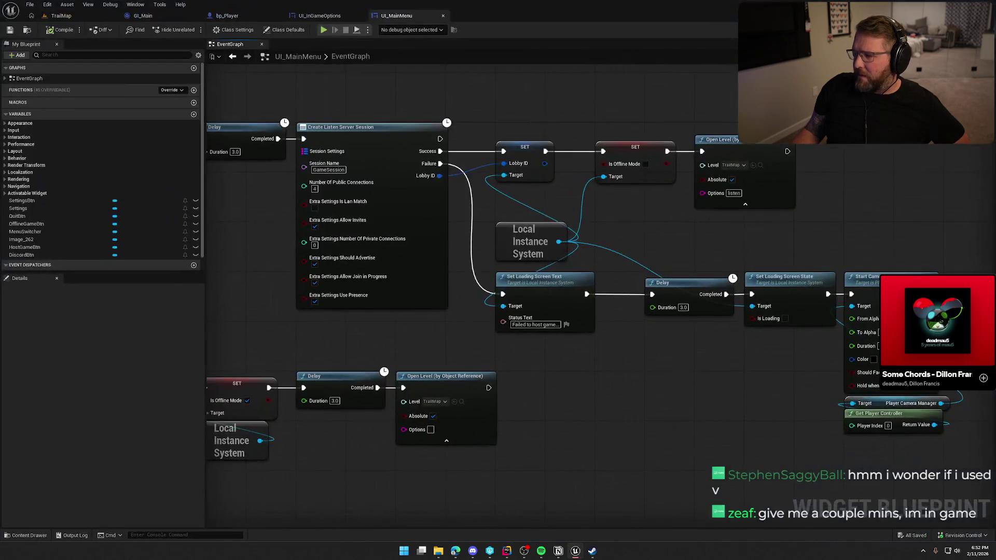
pyautogui.hotkey('alt', 'Tab')
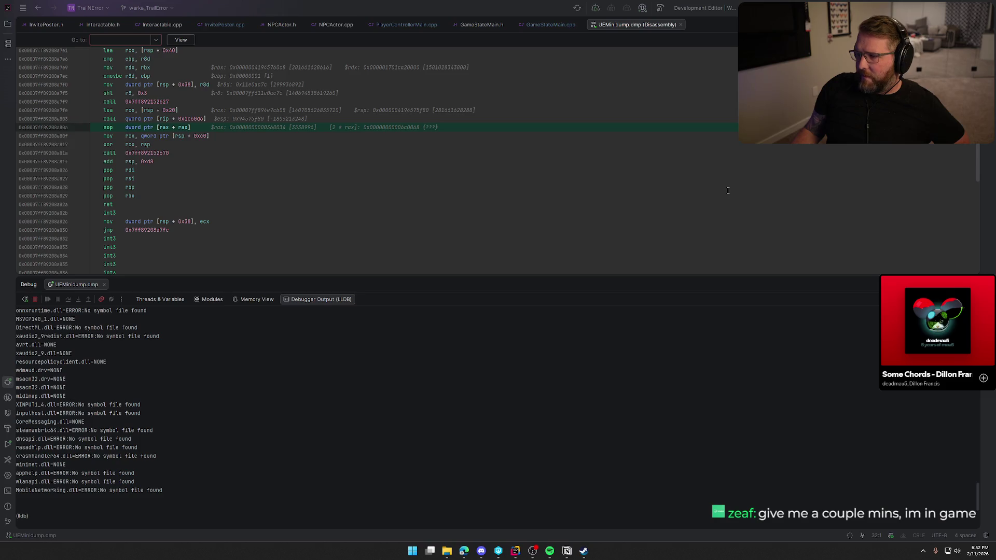
pyautogui.middleClick(48, 25)
pyautogui.middleClick(49, 25)
pyautogui.middleClick(49, 25)
pyautogui.middleClick(49, 25)
pyautogui.middleClick(48, 24)
pyautogui.middleClick(48, 24)
pyautogui.middleClick(49, 25)
pyautogui.middleClick(49, 25)
pyautogui.middleClick(48, 25)
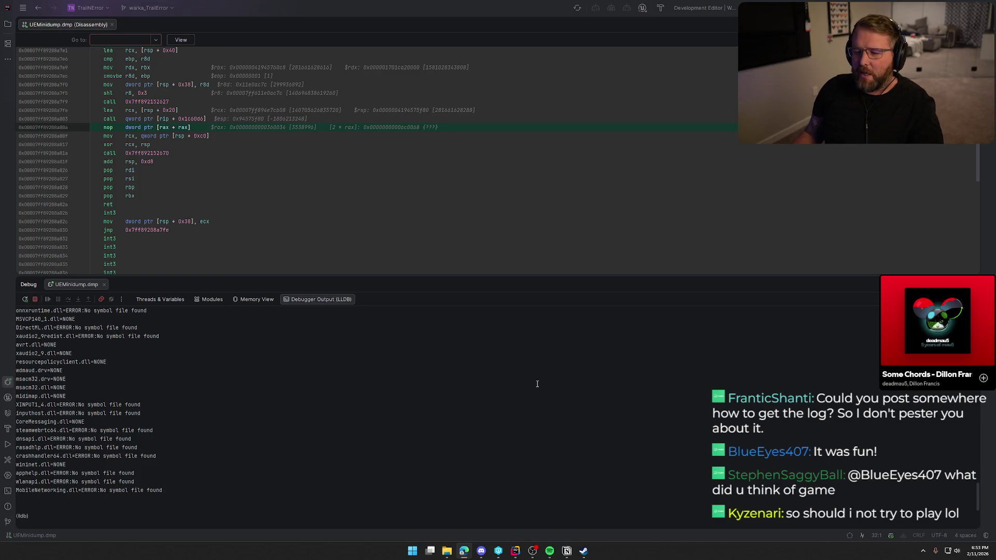
pyautogui.click(203, 300)
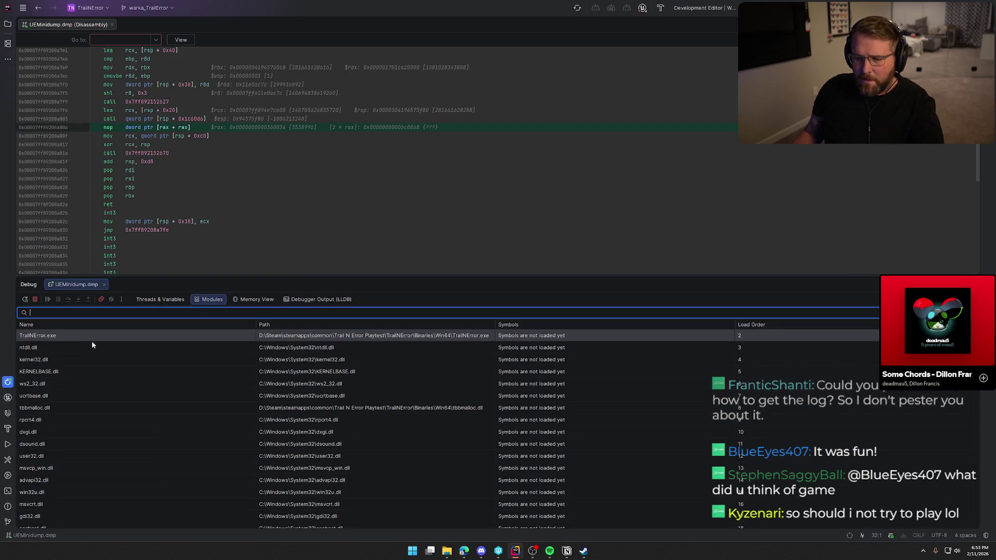
# - Select Thread-1's <unknown> frame in Threads & Variables and rerun the minidump debug session
pyautogui.click(156, 299)
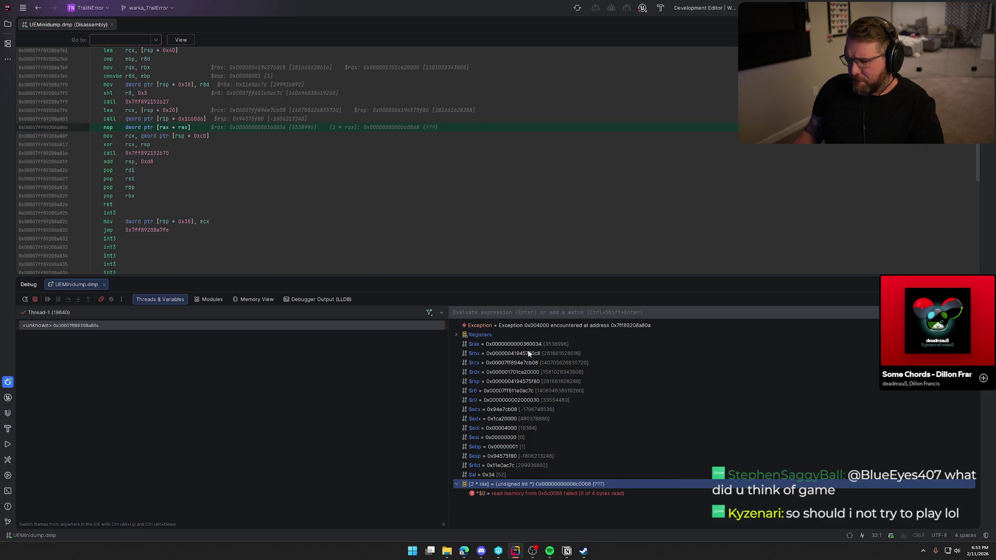
pyautogui.click(408, 386)
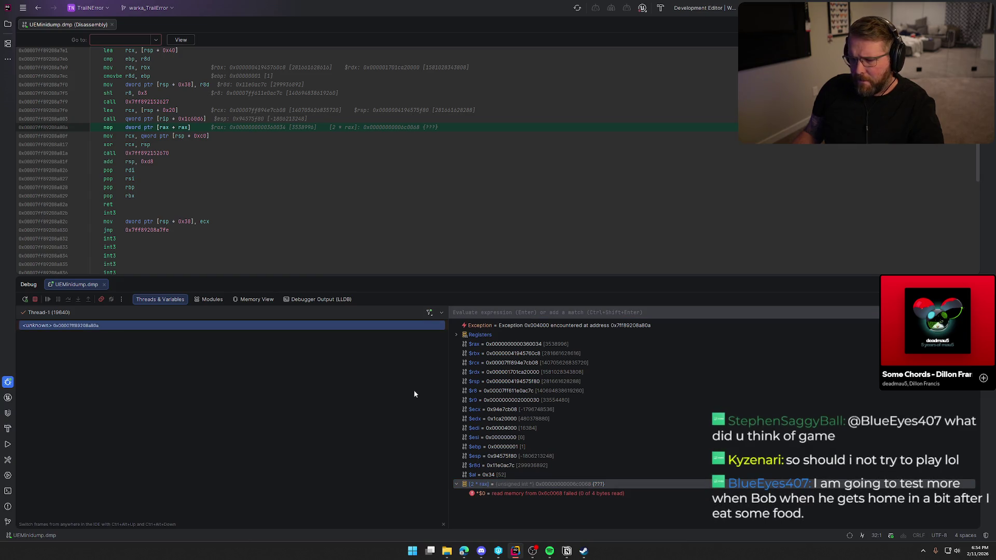
pyautogui.click(25, 300)
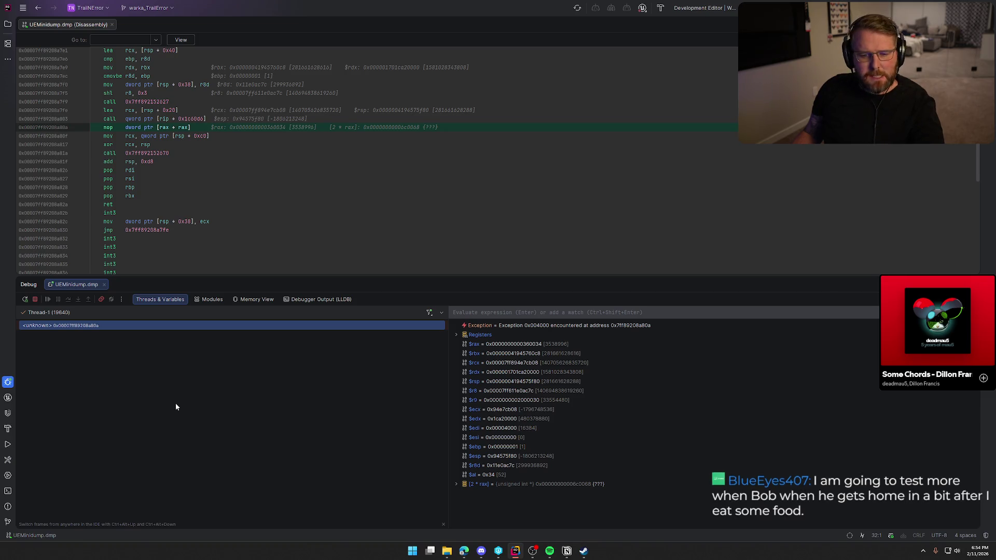
pyautogui.click(583, 551)
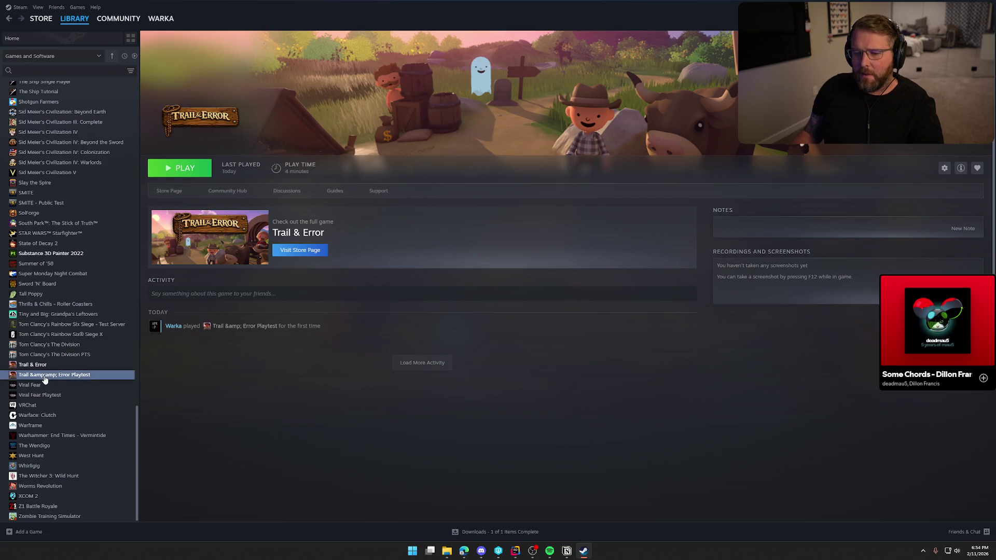
# - Take a region screenshot of the Trail & Error Playtest context menu
pyautogui.rightClick(45, 379)
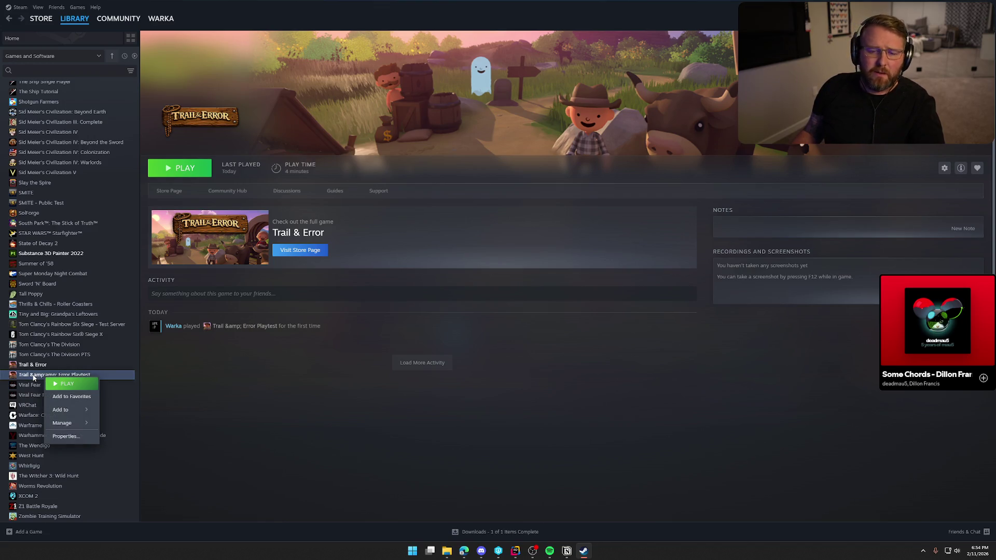
pyautogui.moveTo(85, 426)
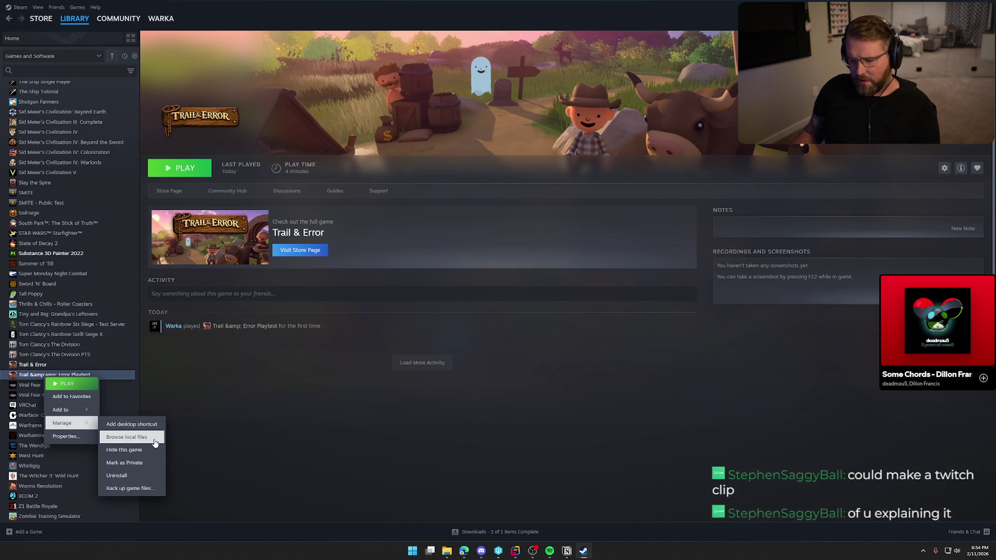
pyautogui.press('super+shift+s')
pyautogui.moveTo(5, 360)
pyautogui.mouseDown()
pyautogui.moveTo(195, 474)
pyautogui.moveTo(194, 459)
pyautogui.mouseUp()
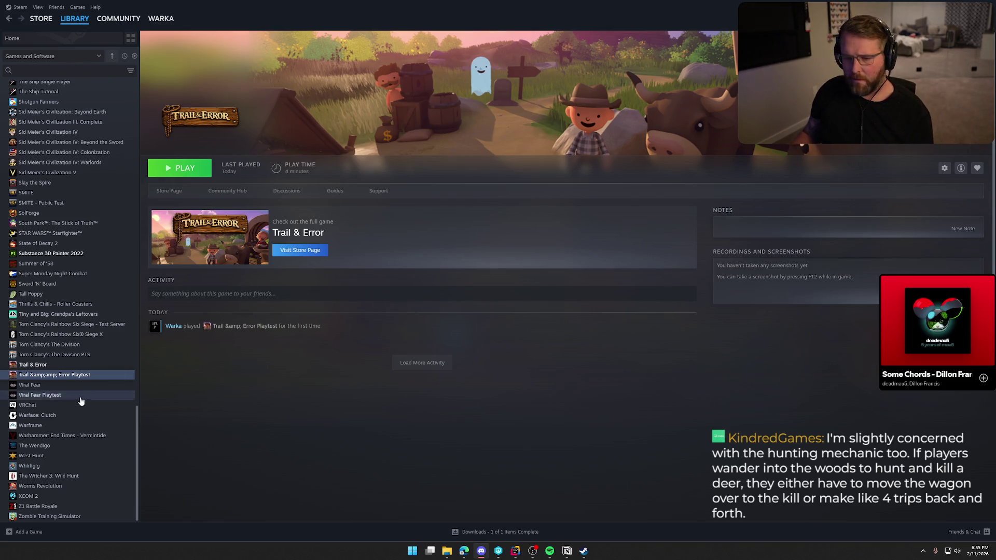
# - Open Trail & Error Playtest's install folder with Manage > Browse local files
pyautogui.rightClick(45, 377)
pyautogui.moveTo(97, 423)
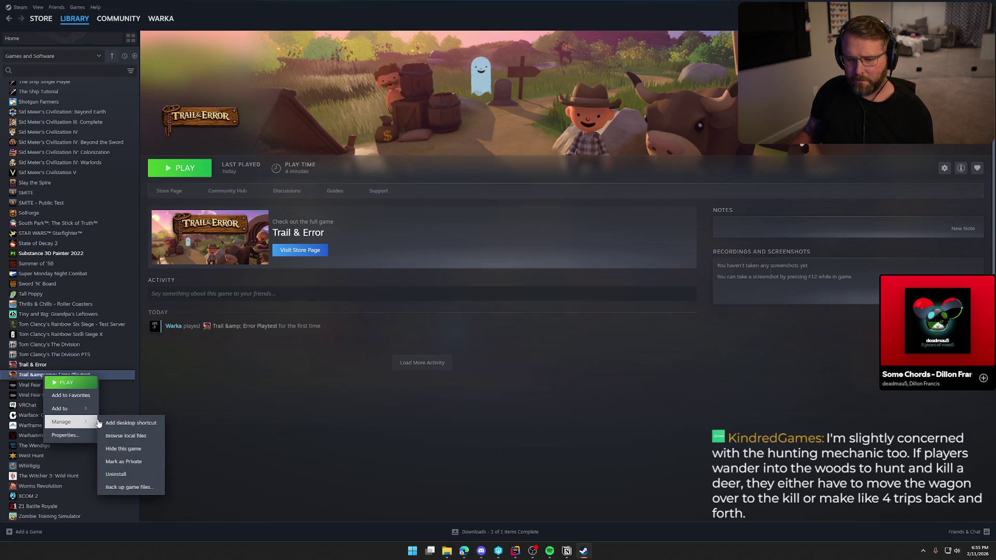
pyautogui.click(133, 437)
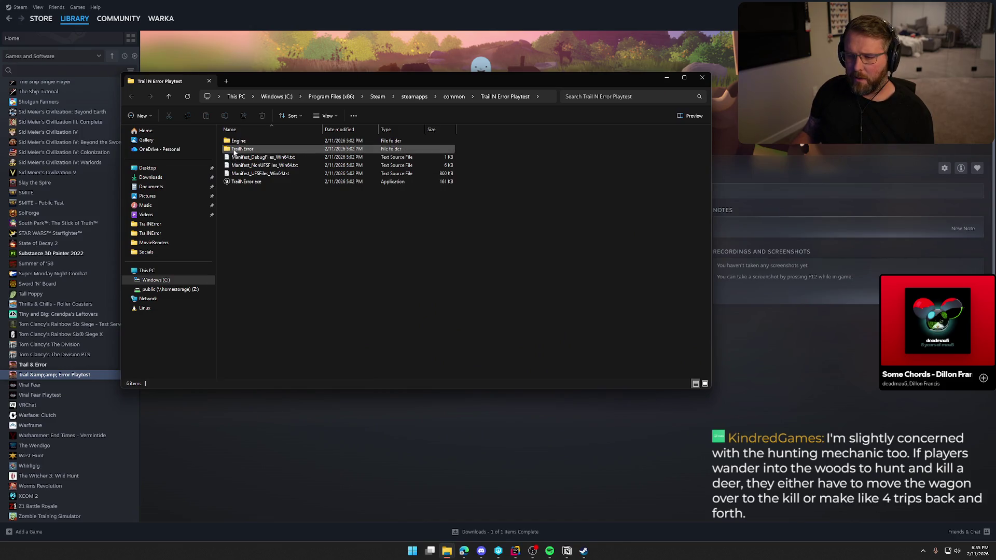
# - Check TrailNError.log in TrailNError\Saved\Logs, then close File Explorer
pyautogui.hotkey('alt', 'Tab')
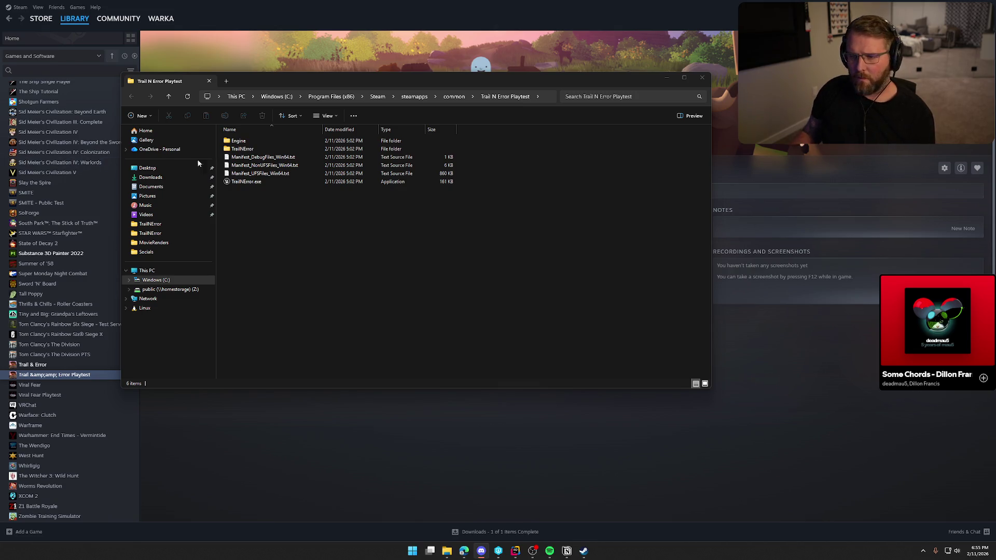
pyautogui.doubleClick(256, 149)
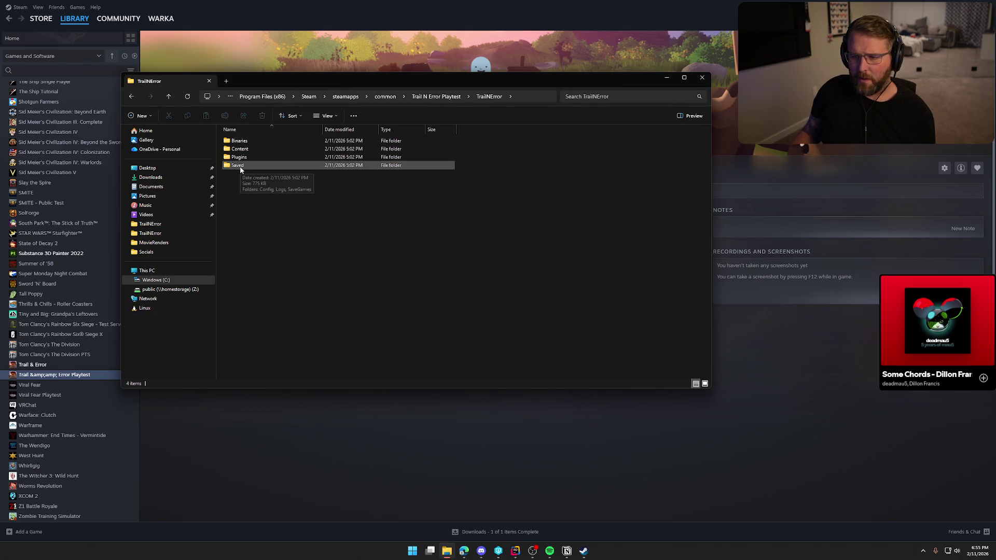
pyautogui.doubleClick(238, 166)
pyautogui.hotkey('alt', 'Tab')
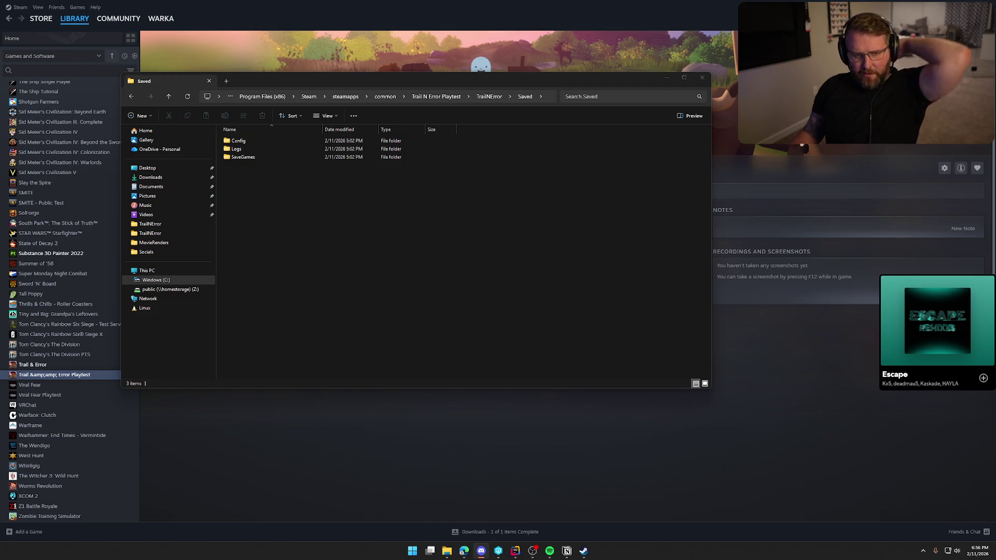
pyautogui.doubleClick(237, 149)
pyautogui.click(234, 141)
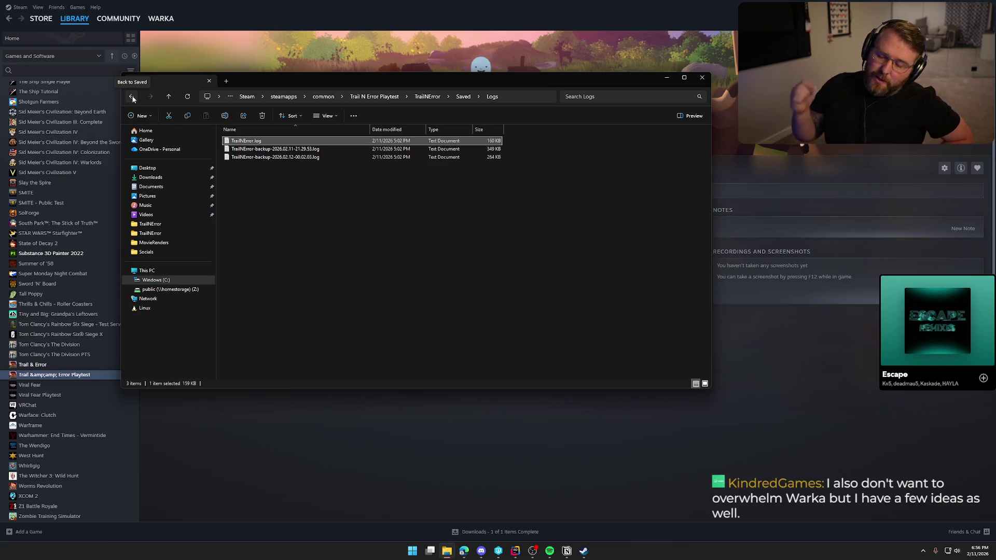
pyautogui.click(132, 97)
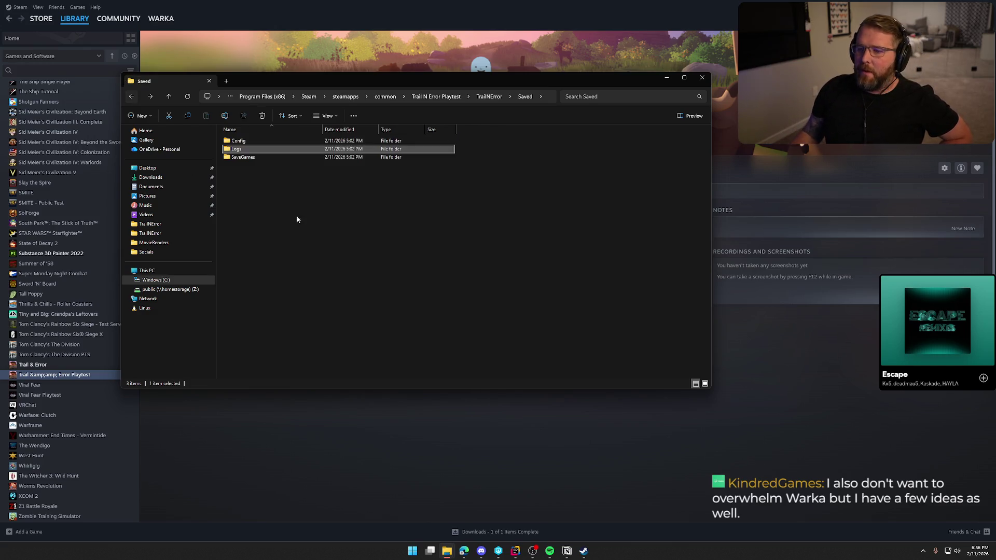
pyautogui.click(242, 170)
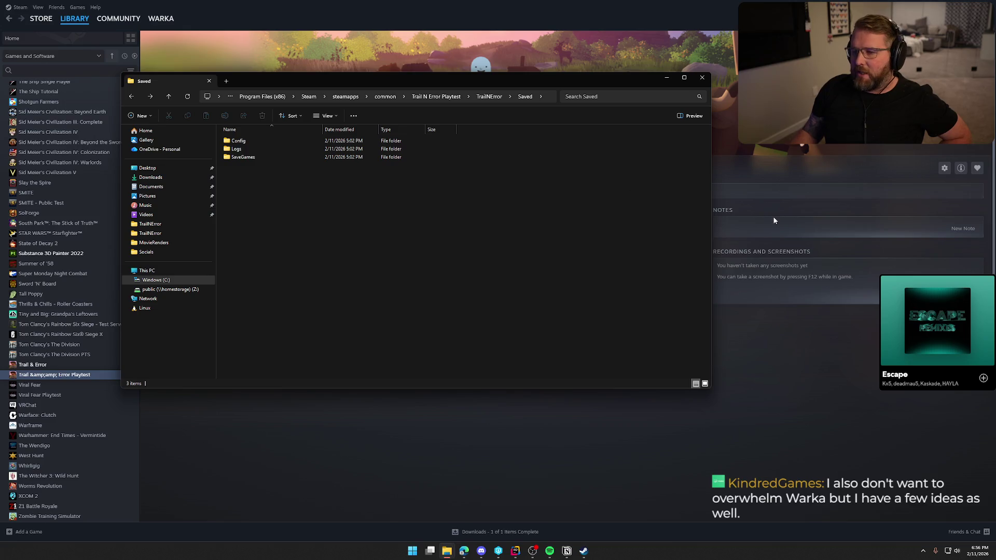
pyautogui.click(698, 81)
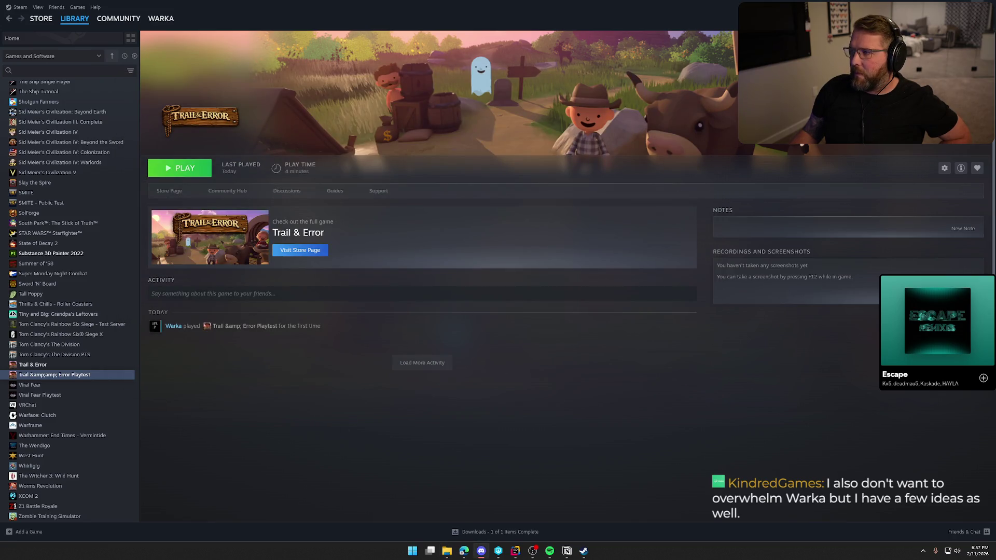
# - Close the Steam window
pyautogui.click(984, 7)
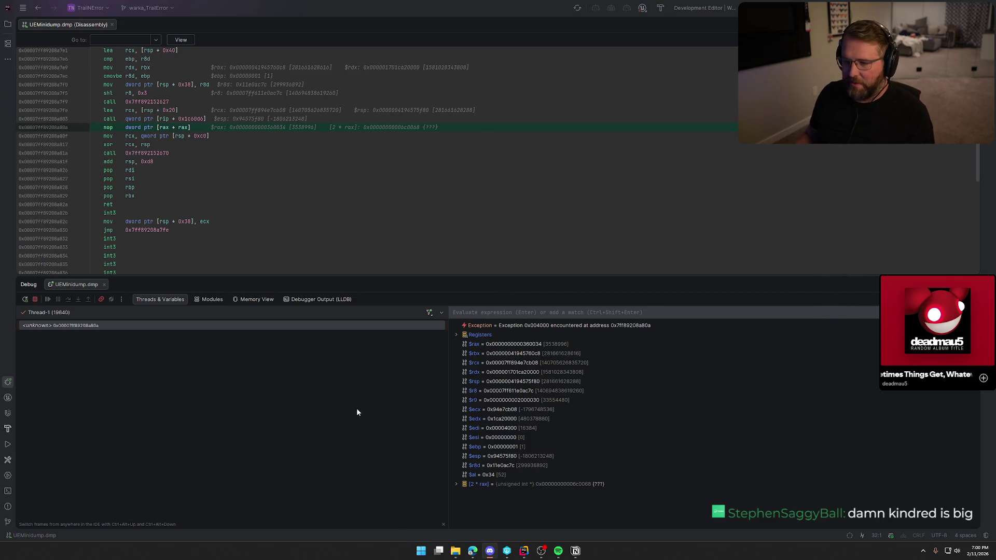
# - Show the Debugger Output (LLDB) log and scroll back up through it
pyautogui.click(306, 303)
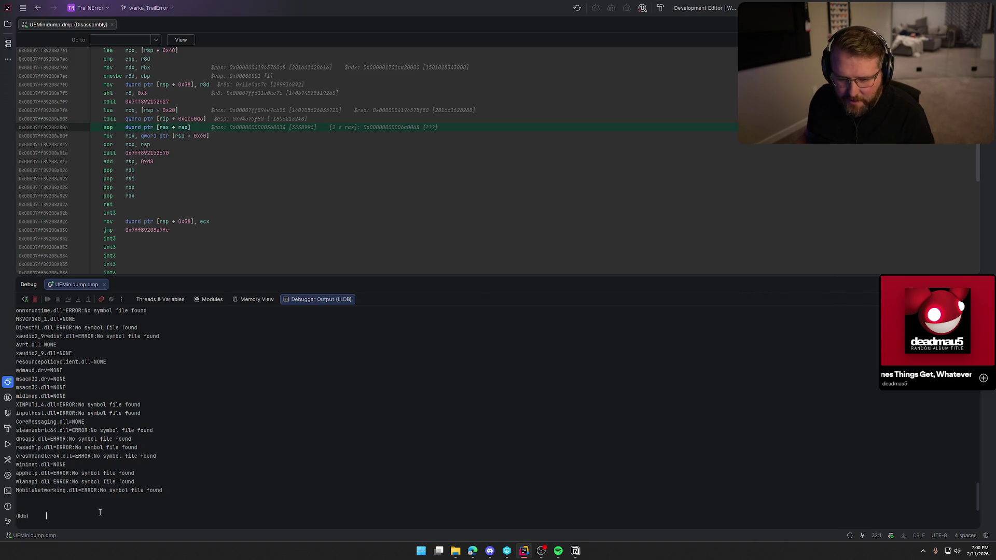
pyautogui.scroll(15, 83, 500)
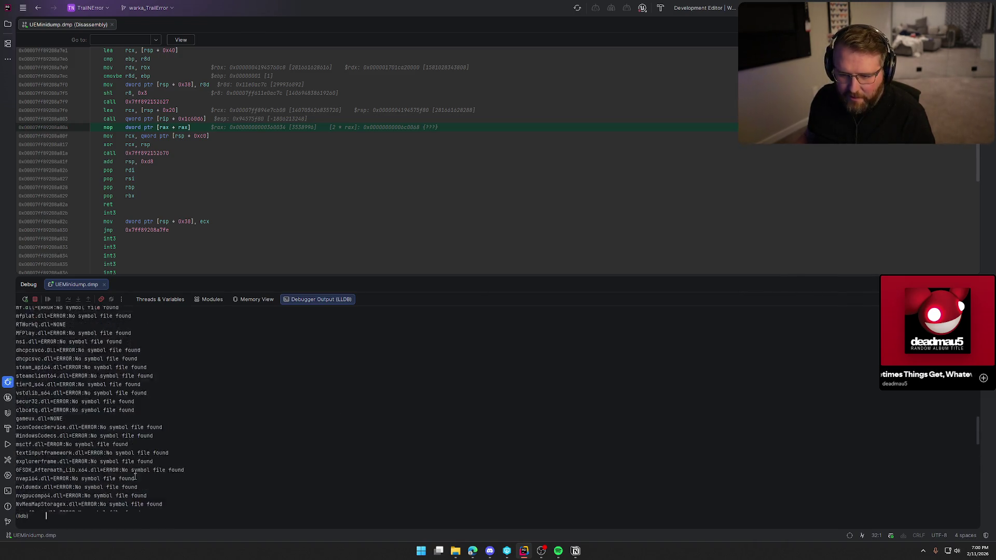
pyautogui.scroll(10, 135, 476)
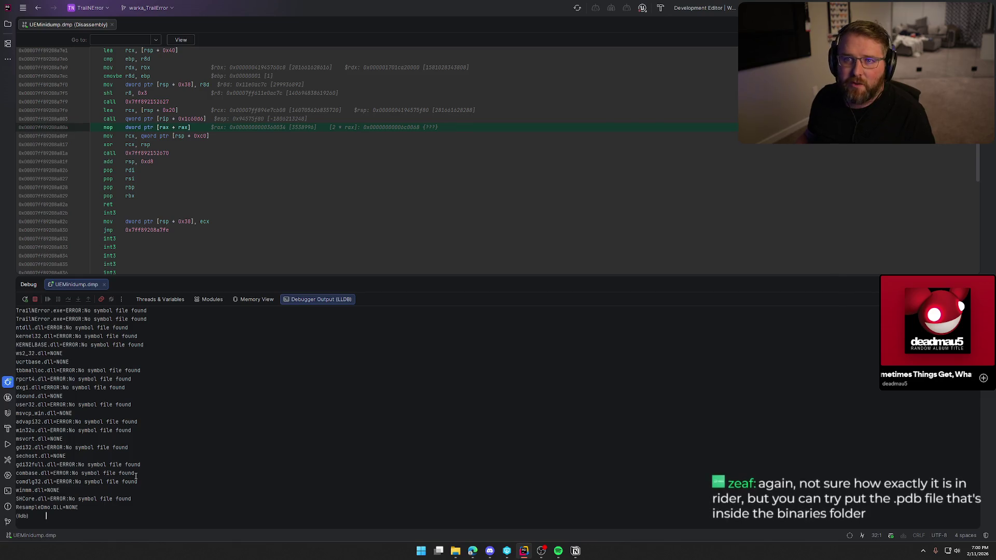
# - View the dump's Modules list, select TrailNError.exe, then stop the debug session
pyautogui.click(210, 300)
pyautogui.click(48, 336)
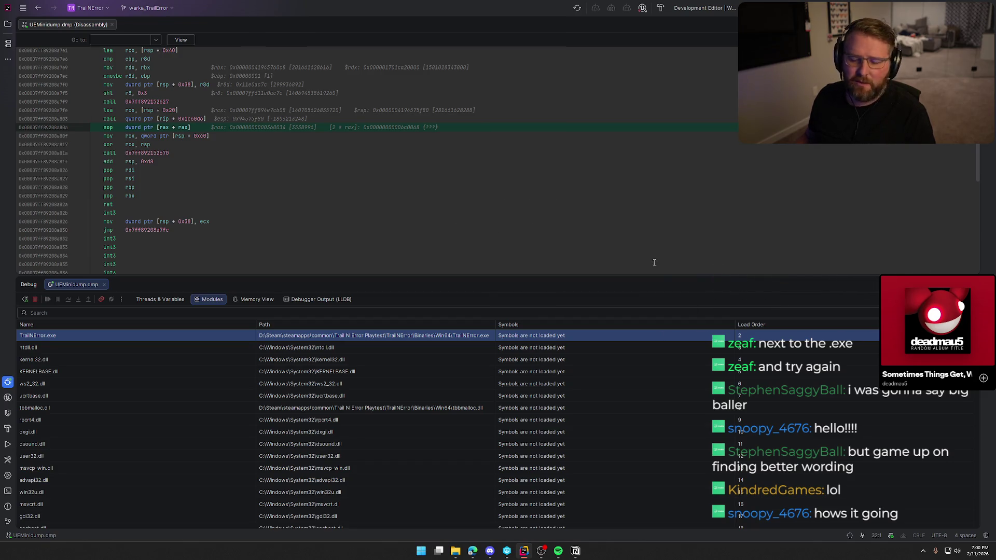
pyautogui.hotkey('ctrl', 'F2')
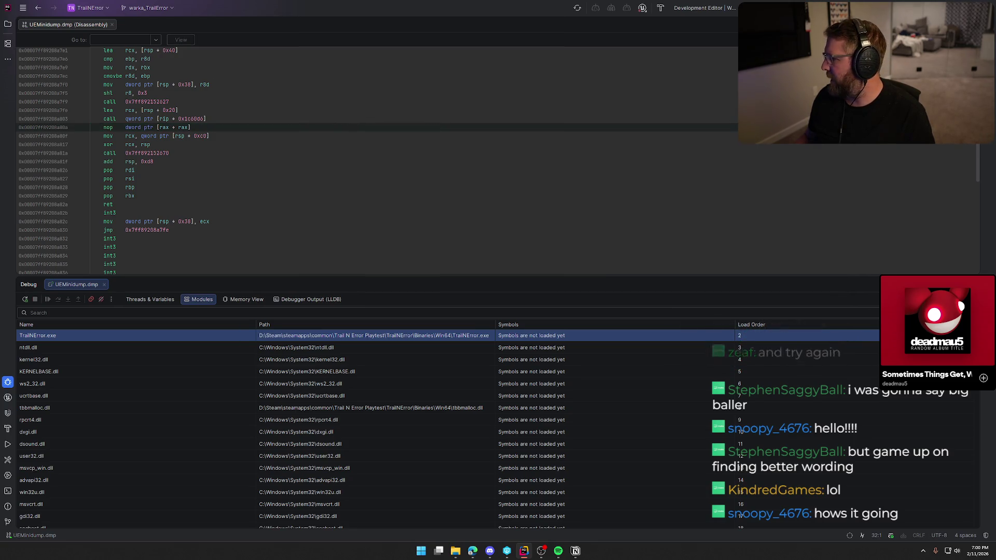
# - Close the UEMinidump.dmp disassembly tab and hide the Debug tool window
pyautogui.click(455, 550)
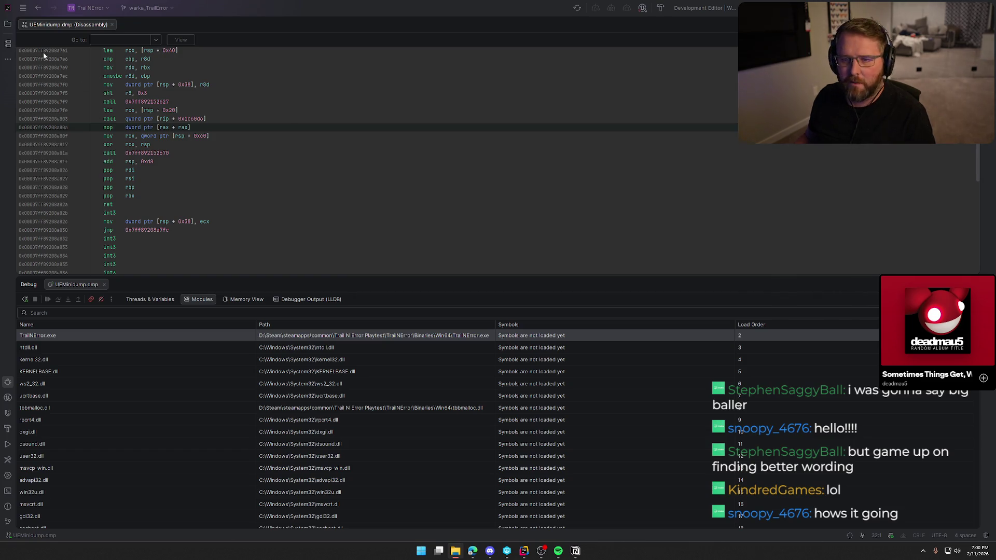
pyautogui.click(111, 24)
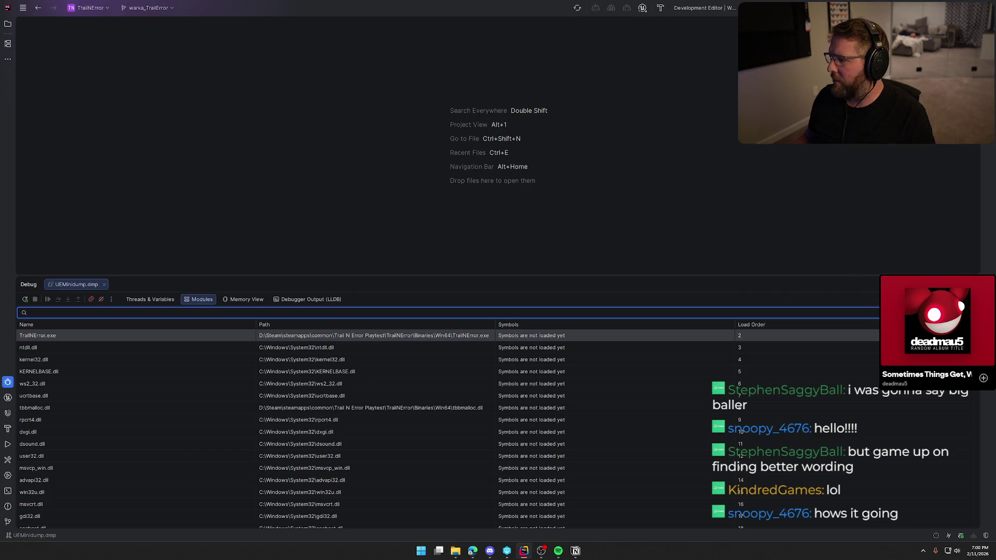
pyautogui.hotkey('shift', 'Escape')
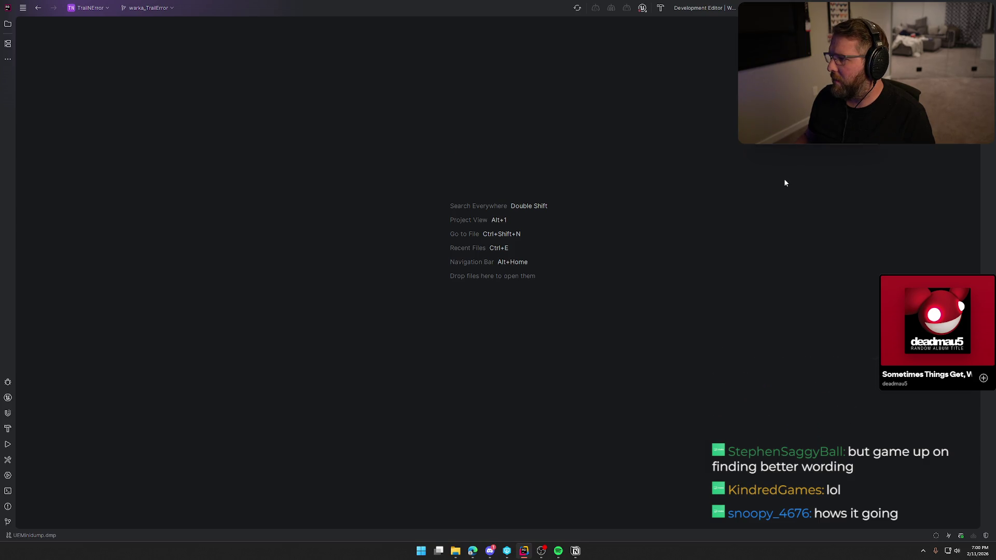
# - Drop UEMinidump.dmp into Rider as a Native Core Dump and browse for its exe path
pyautogui.moveTo(1, 197)
pyautogui.mouseDown()
pyautogui.moveTo(456, 194)
pyautogui.moveTo(483, 203)
pyautogui.mouseUp()
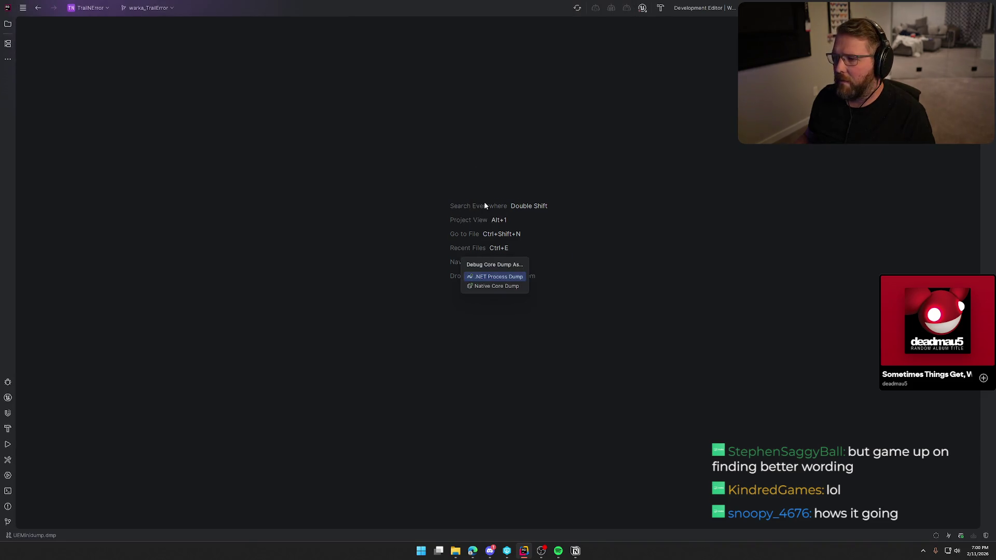
pyautogui.click(496, 286)
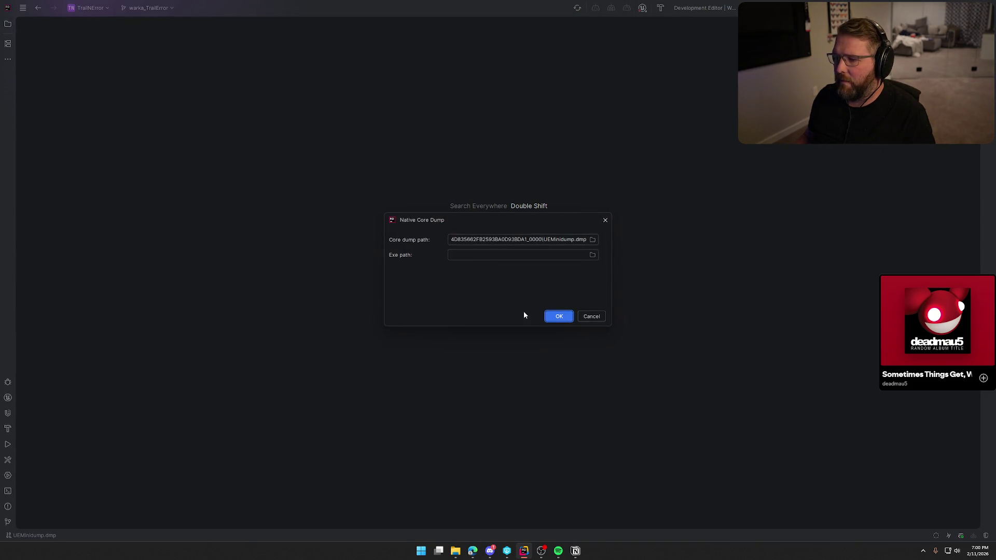
pyautogui.click(593, 255)
# - Set the exe path to Binaries\Win64\TrailNError.exe and open the dump
pyautogui.moveTo(584, 223)
pyautogui.mouseDown()
pyautogui.moveTo(378, 57)
pyautogui.moveTo(304, 59)
pyautogui.mouseUp()
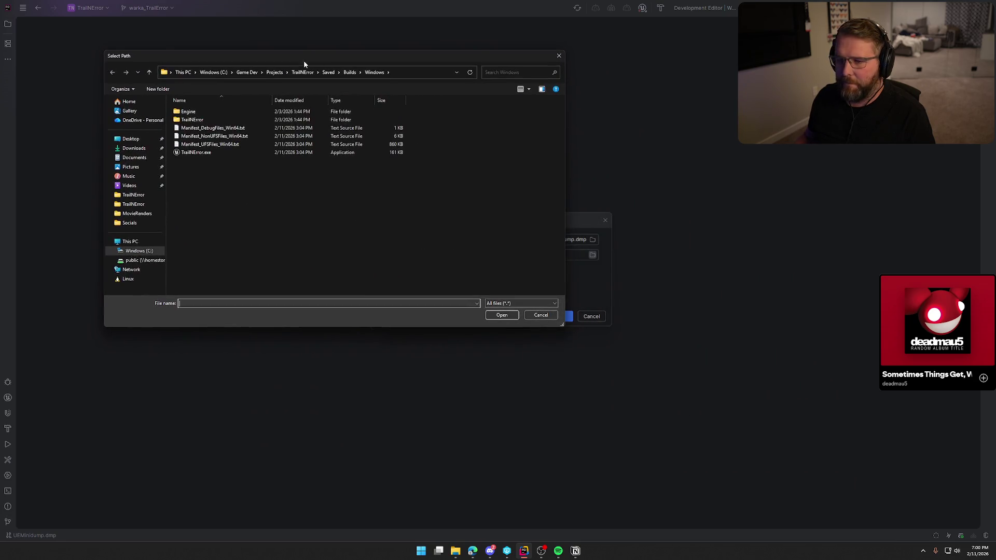
pyautogui.doubleClick(195, 120)
pyautogui.doubleClick(204, 112)
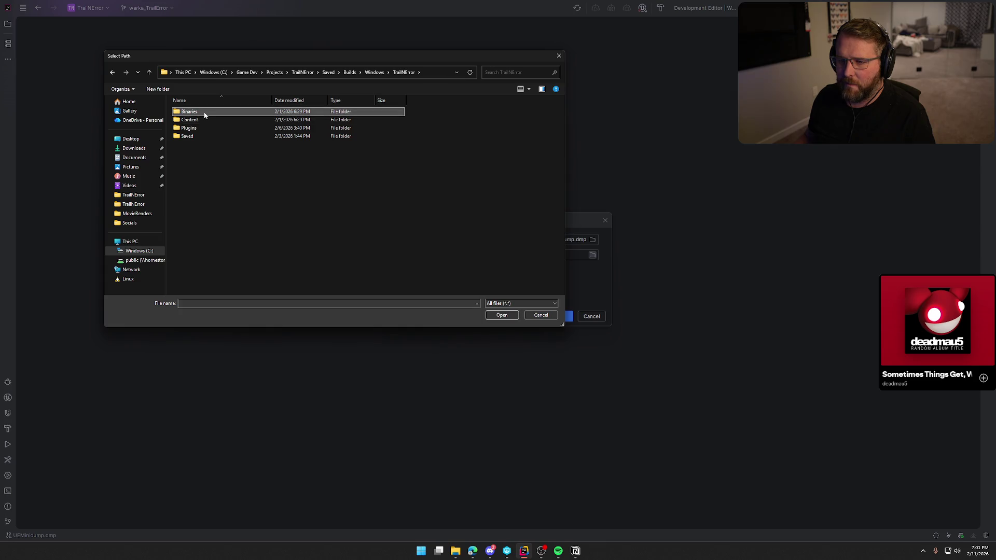
pyautogui.doubleClick(204, 113)
pyautogui.click(212, 226)
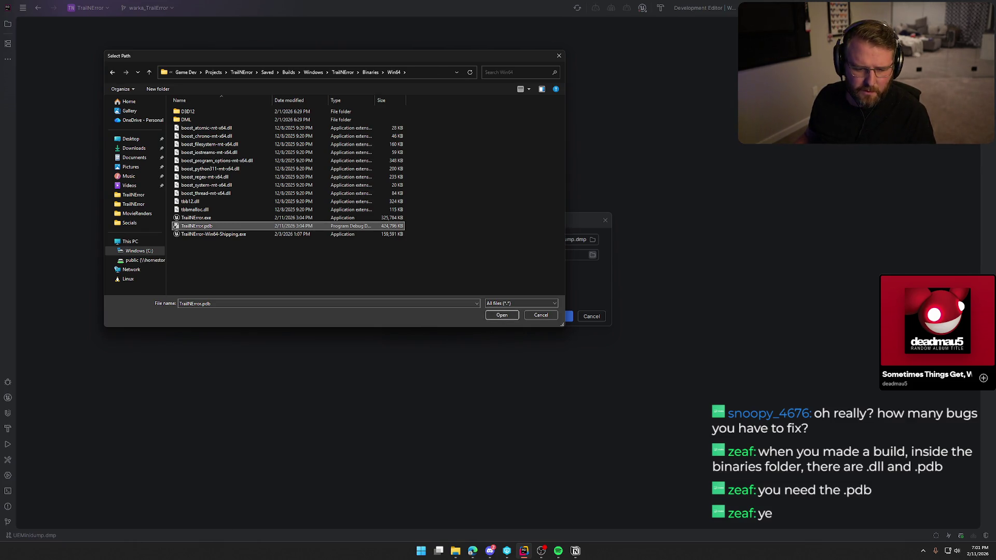
pyautogui.hotkey('alt', 'Tab')
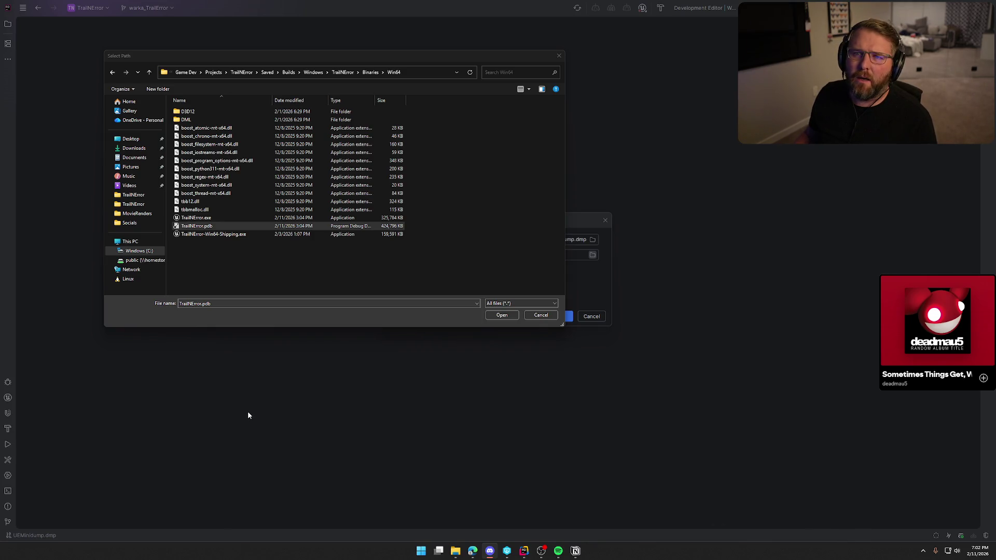
pyautogui.click(222, 219)
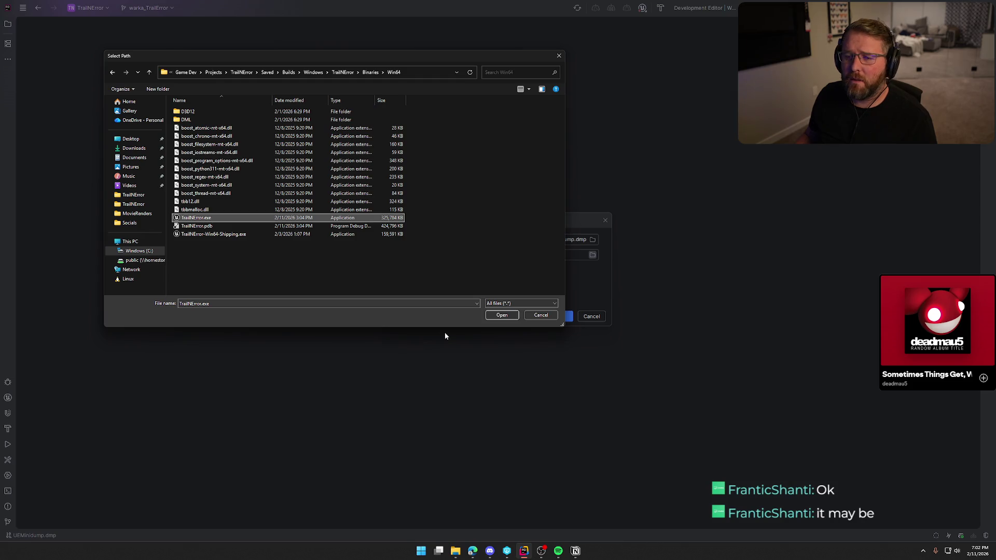
pyautogui.click(502, 315)
pyautogui.click(558, 318)
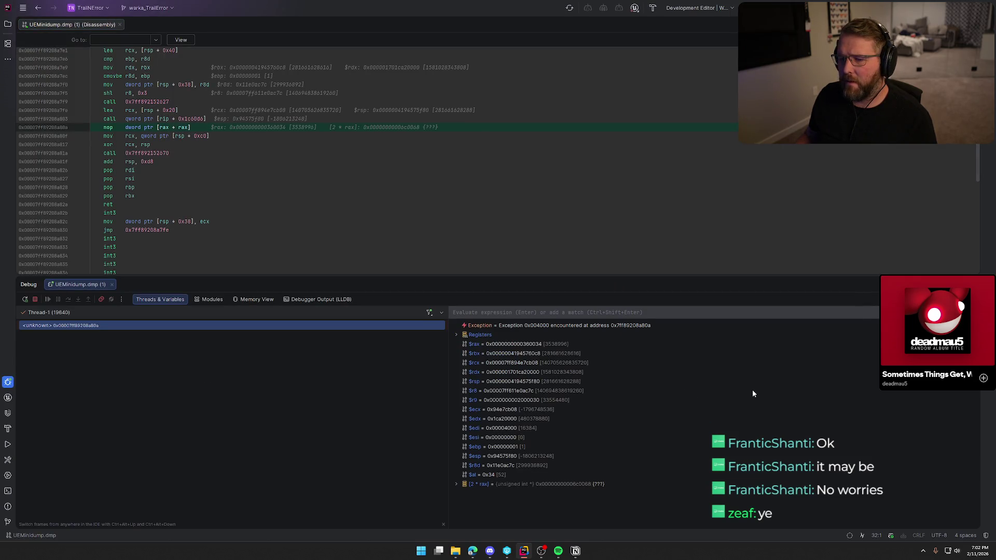
# - Open the Modules list, search it for 'trailnerror', then clear the search and scroll through all modules
pyautogui.click(215, 301)
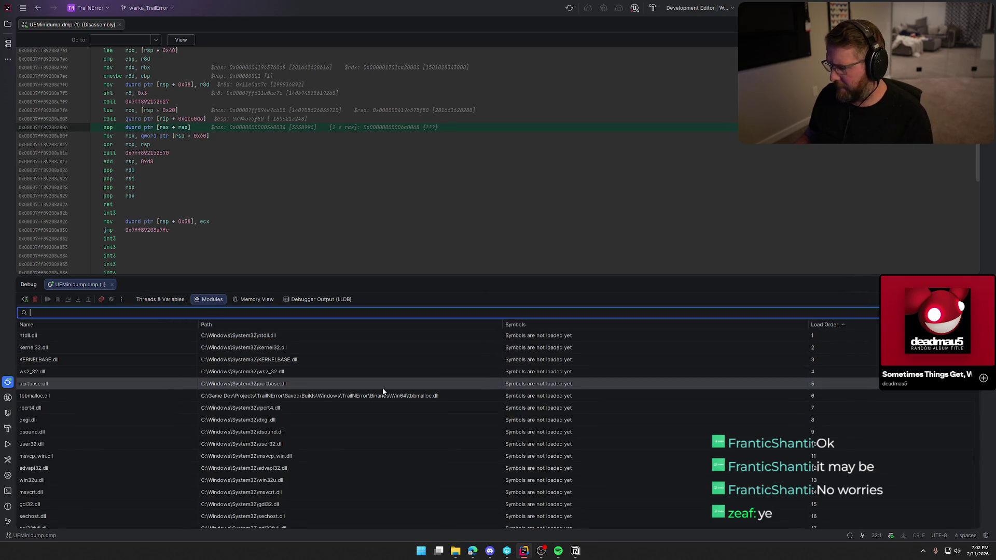
pyautogui.scroll(-13, 430, 387)
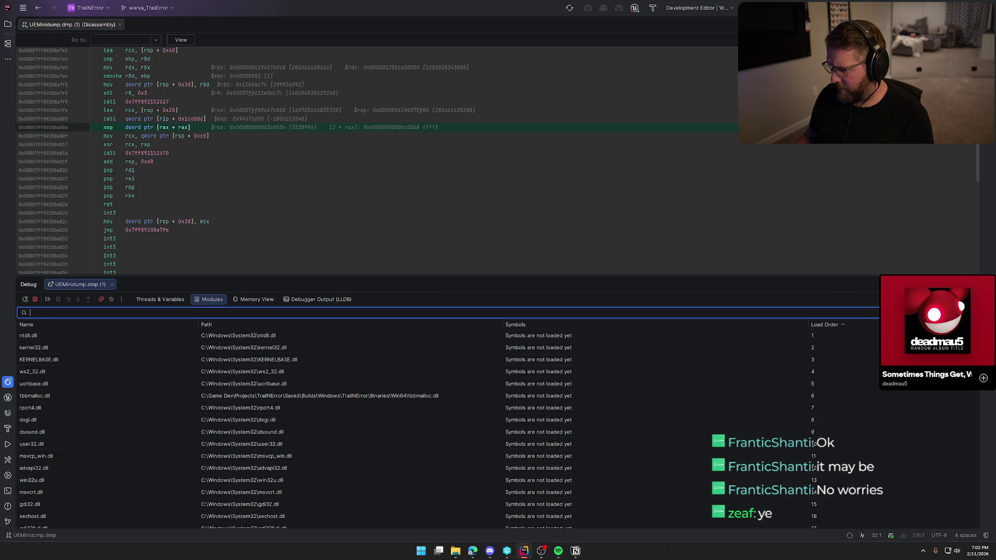
pyautogui.moveTo(975, 393)
pyautogui.mouseDown()
pyautogui.moveTo(978, 539)
pyautogui.moveTo(966, 456)
pyautogui.moveTo(969, 329)
pyautogui.mouseUp()
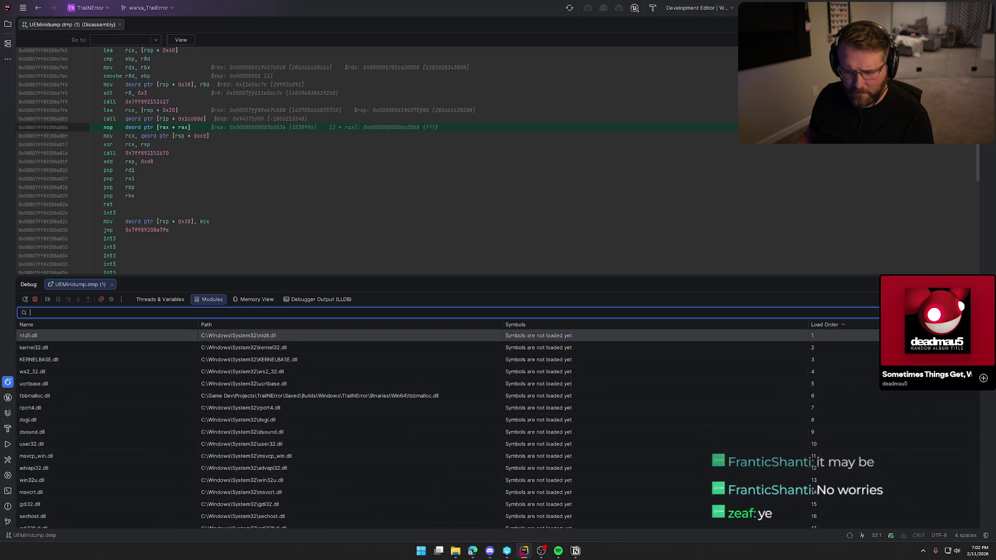
pyautogui.write('trail')
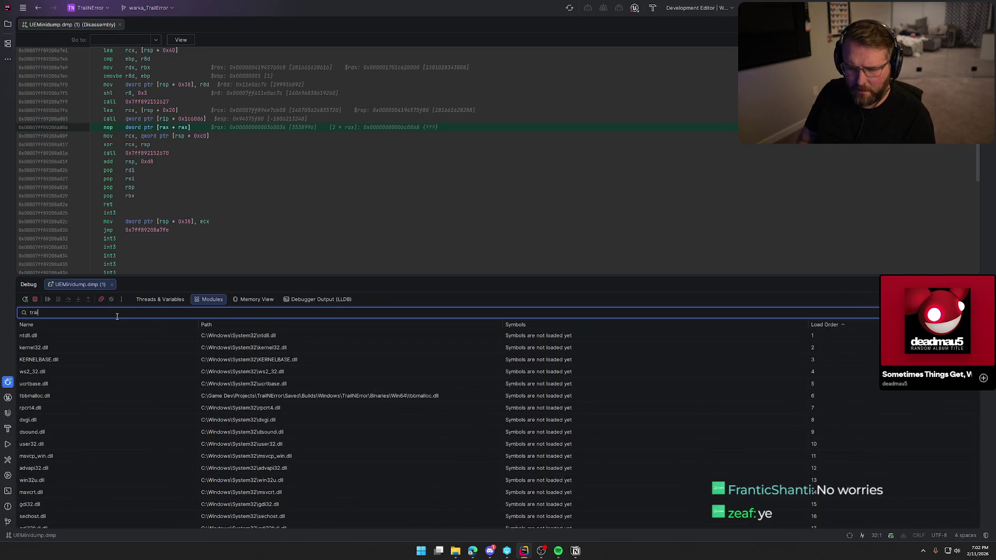
pyautogui.write('nerror')
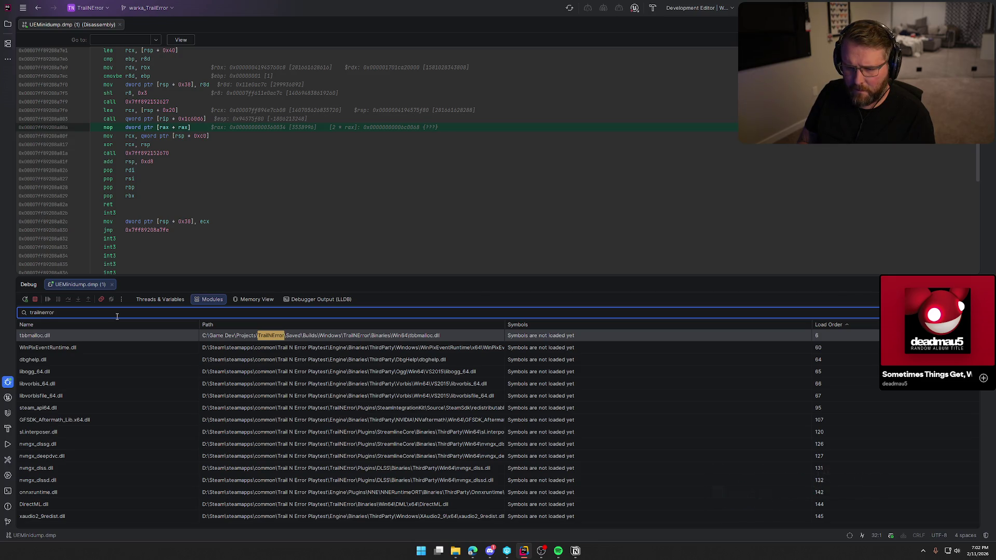
pyautogui.write('x')
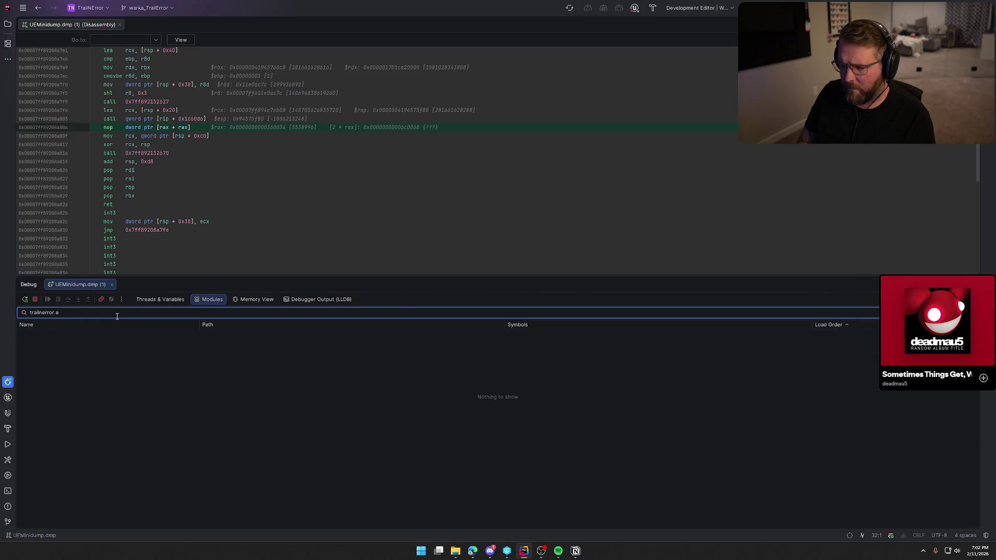
pyautogui.press('BackSpace')
pyautogui.press('BackSpace')
pyautogui.press('BackSpace')
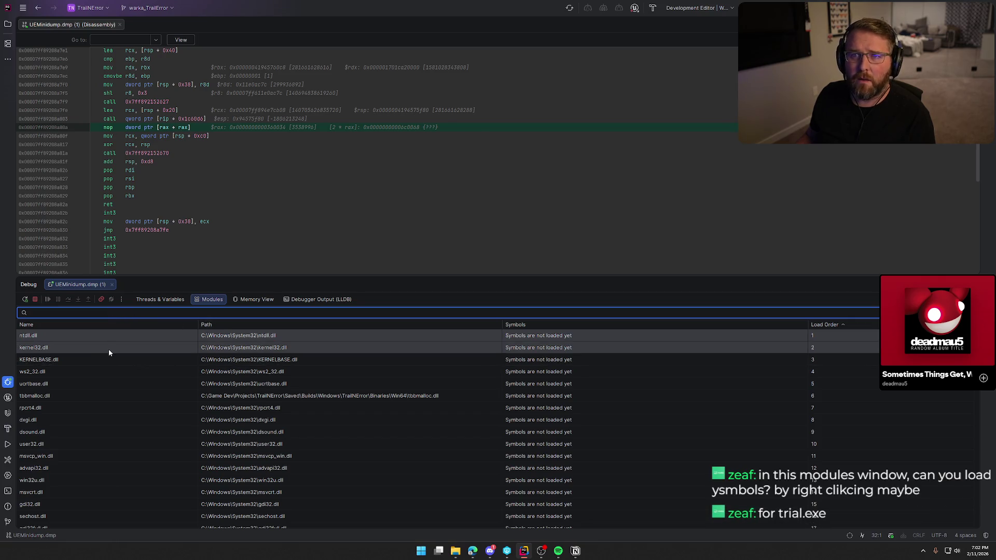
pyautogui.scroll(-6, 185, 401)
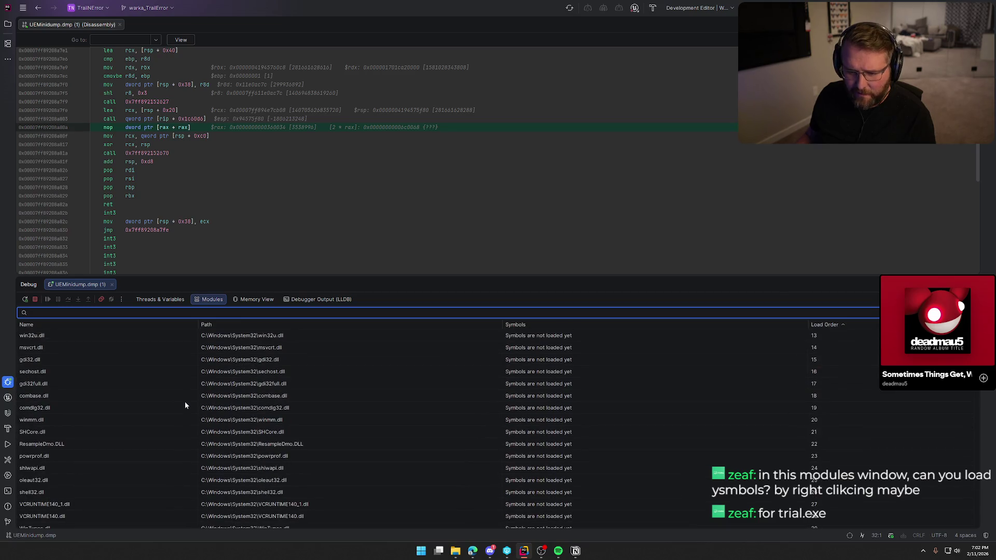